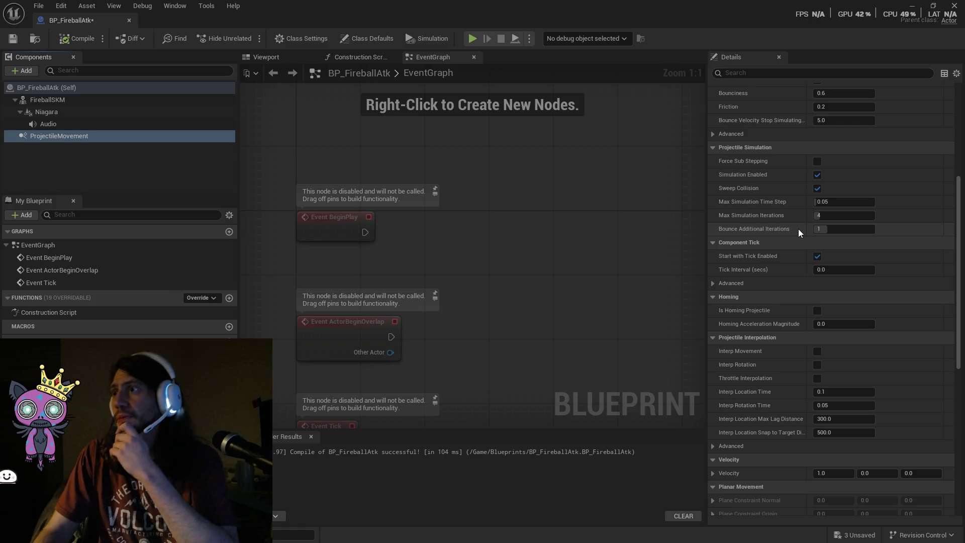
Collapse the Projectile Bounces, Projectile Simulation, Component Tick, Homing, Projectile Interpolation and Velocity groups.
scroll(798, 227, up, 4)
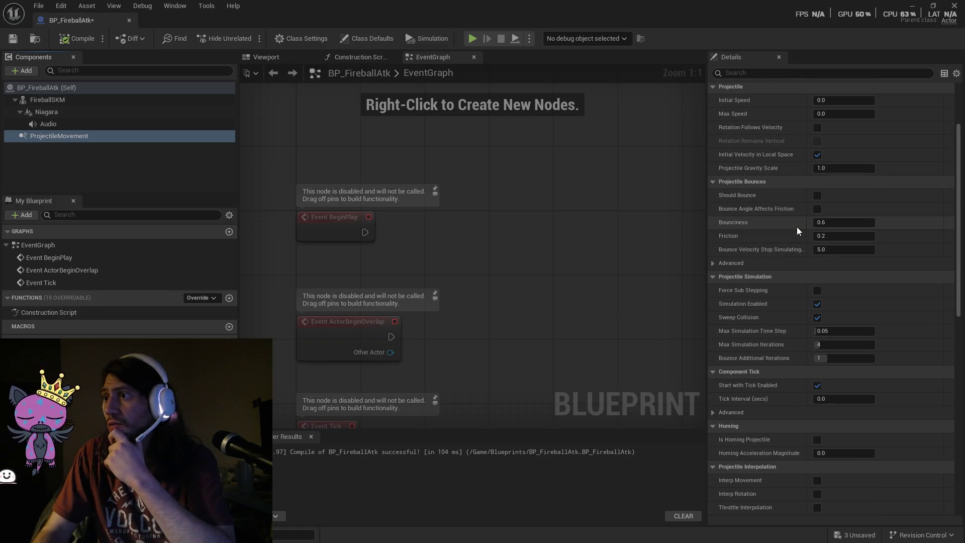
scroll(797, 227, up, 3)
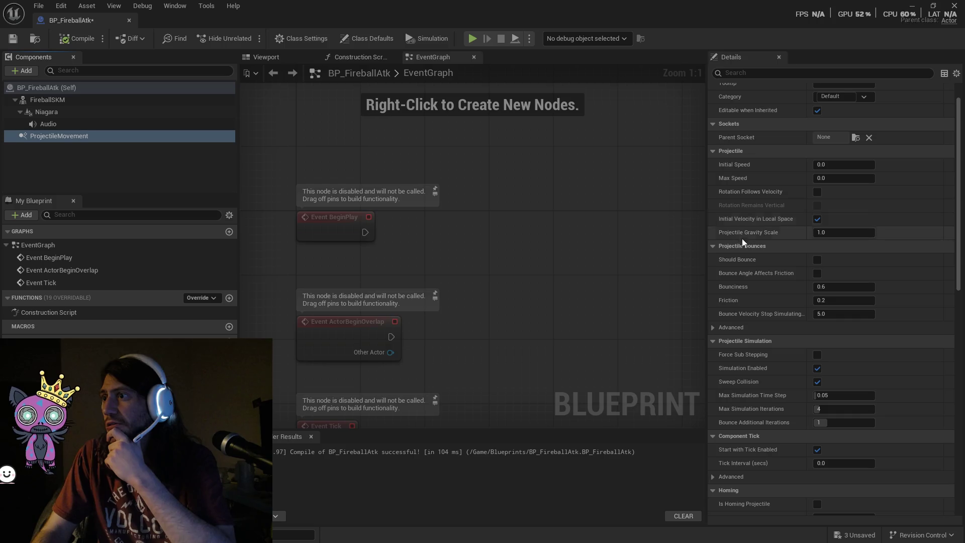
click(716, 247)
click(716, 261)
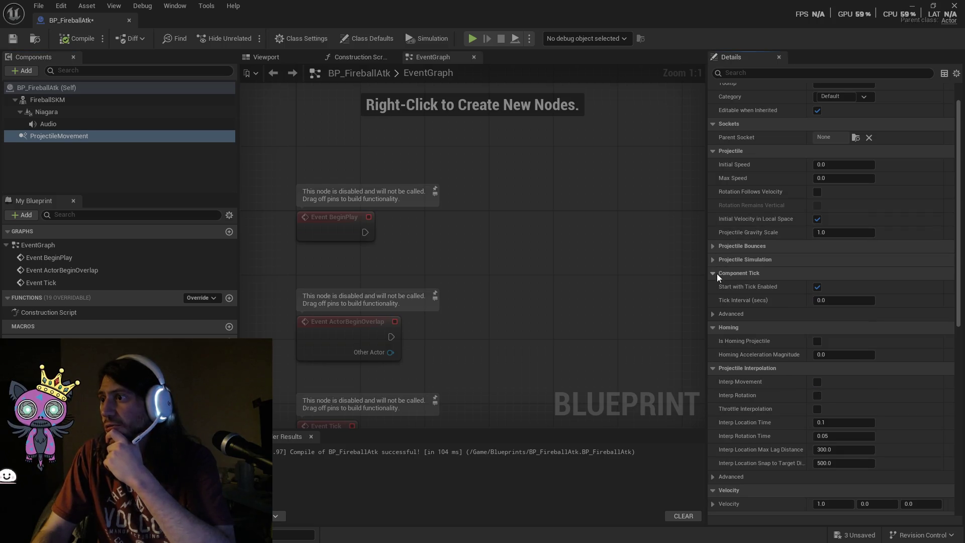
click(716, 273)
click(721, 287)
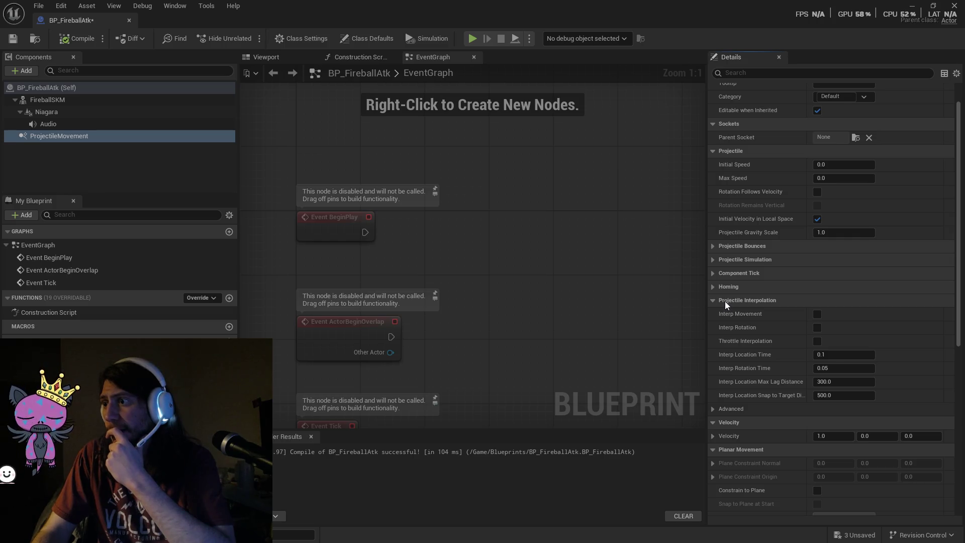
click(725, 301)
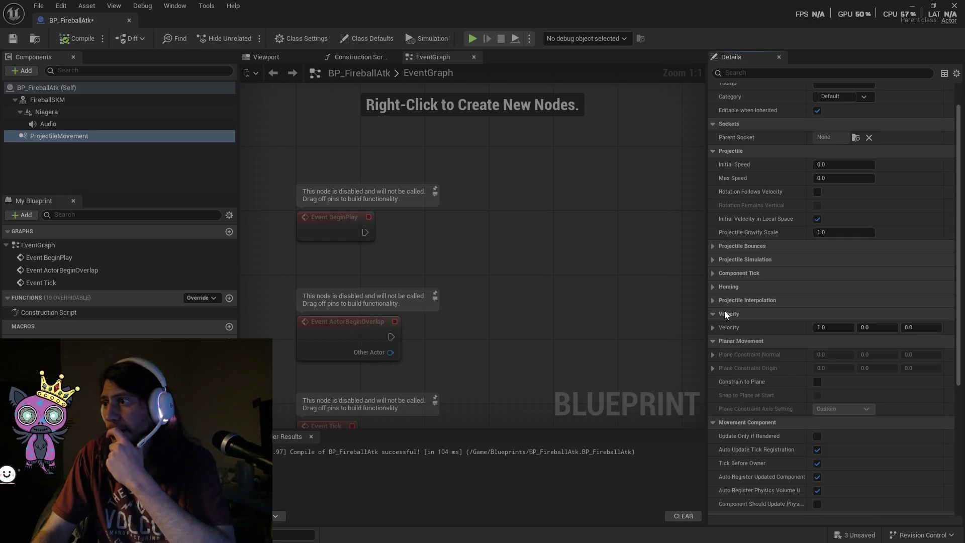
click(724, 311)
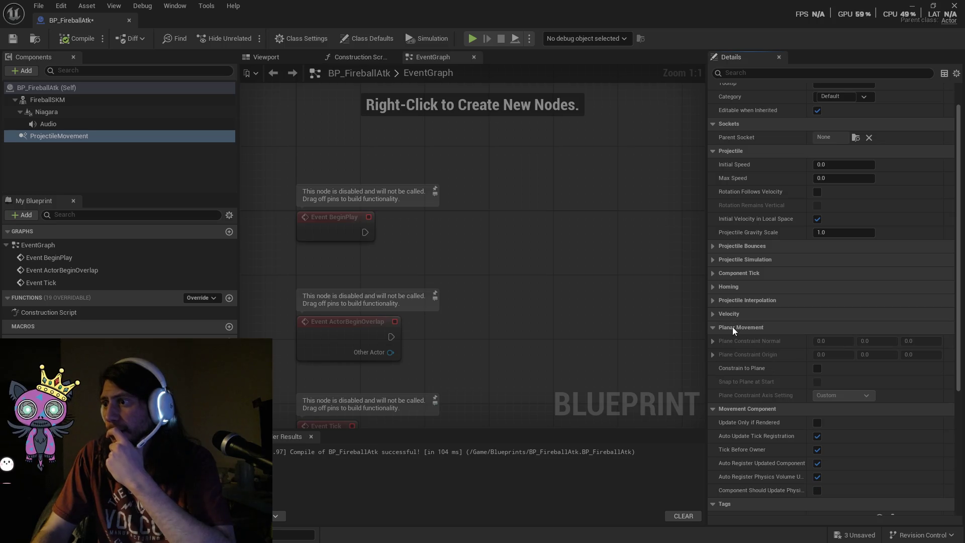
Collapse the Planar Movement, Movement Component, Tags, Component Replication, Activation, Cooking and Events groups.
click(732, 326)
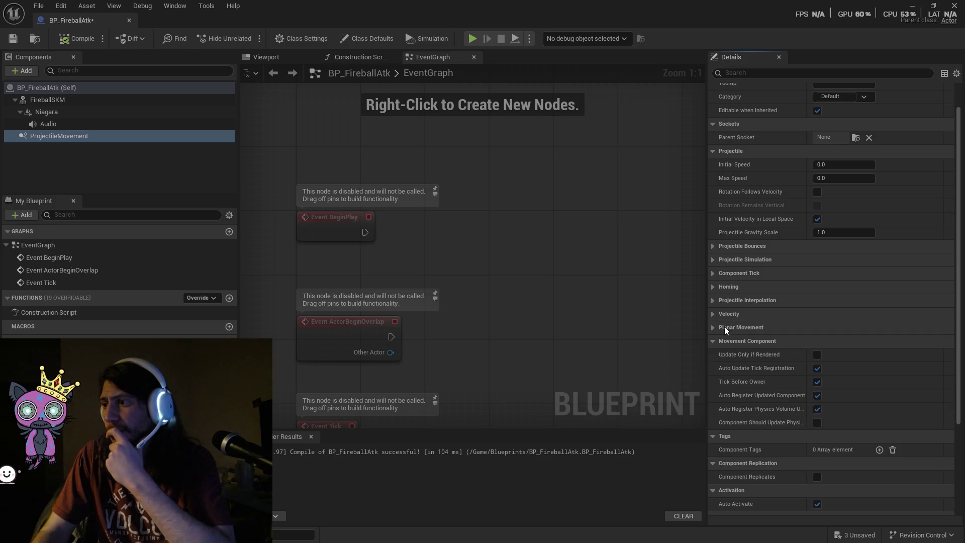
click(755, 340)
click(741, 356)
click(741, 367)
click(742, 382)
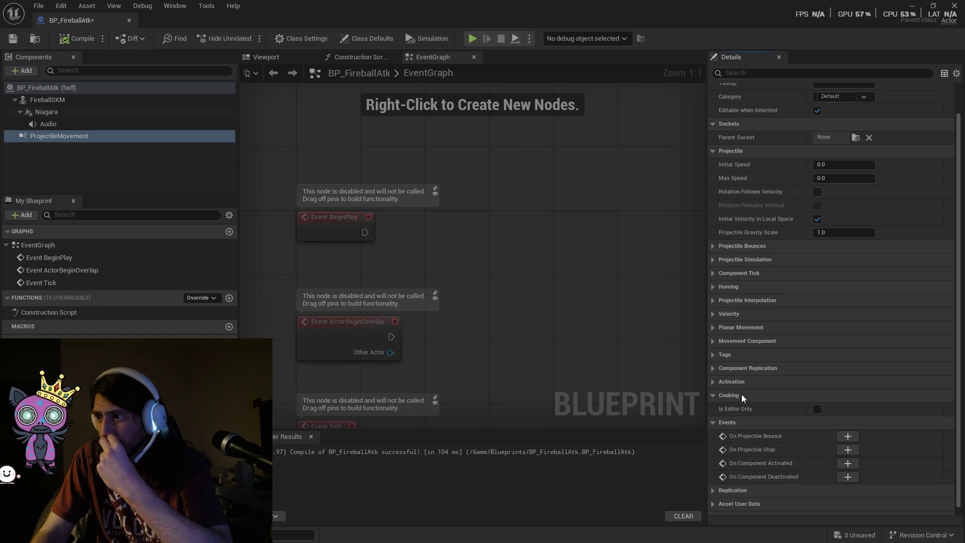
click(740, 394)
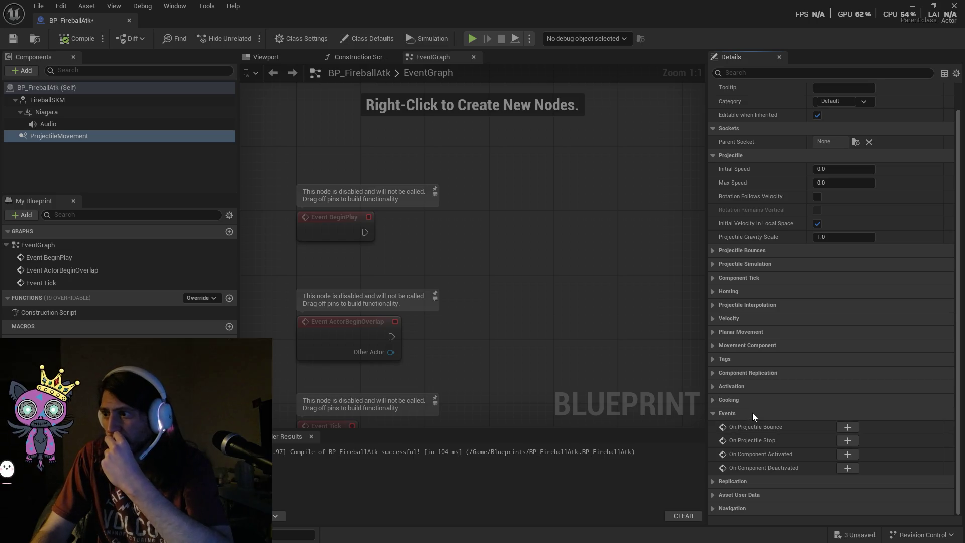
click(752, 415)
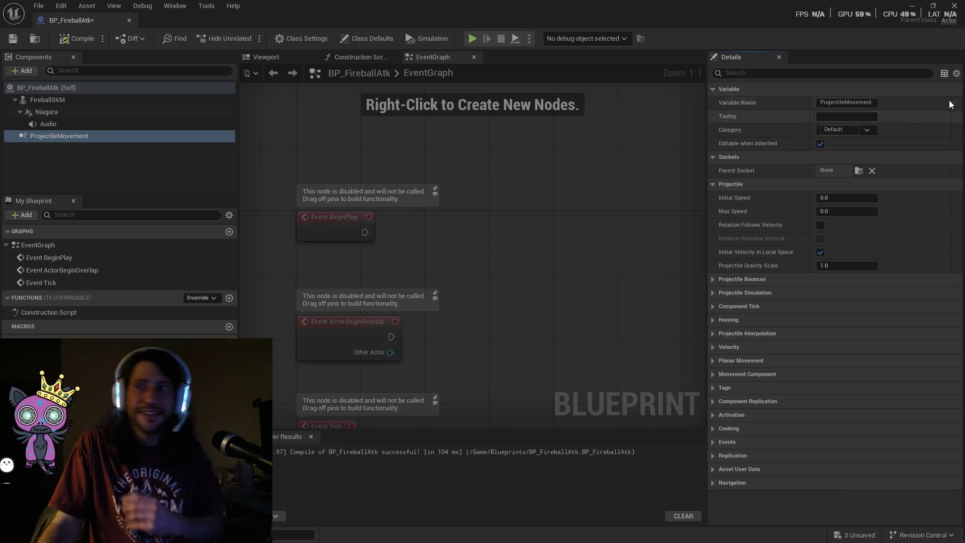
click(836, 196)
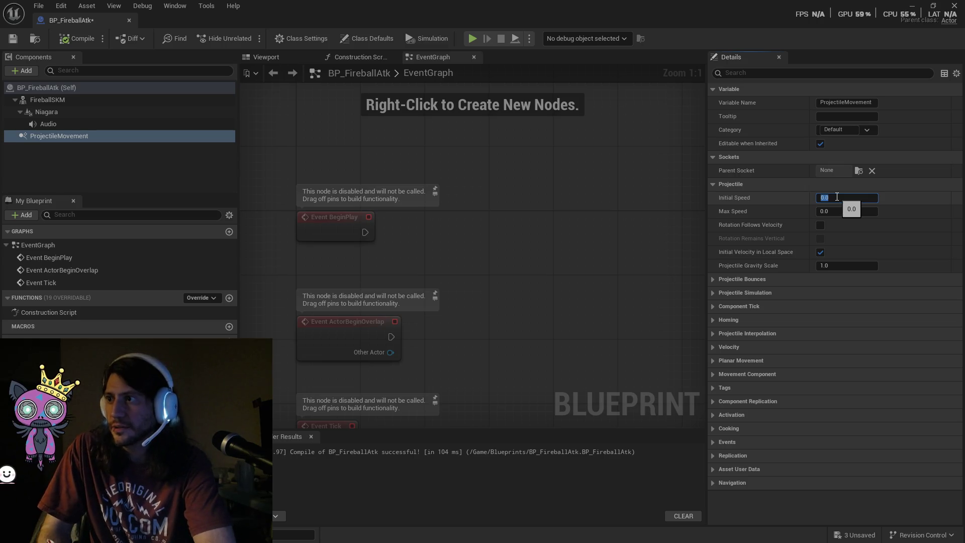
Enter 5 for both the ProjectileMovement Initial Speed and Max Speed.
text(5)
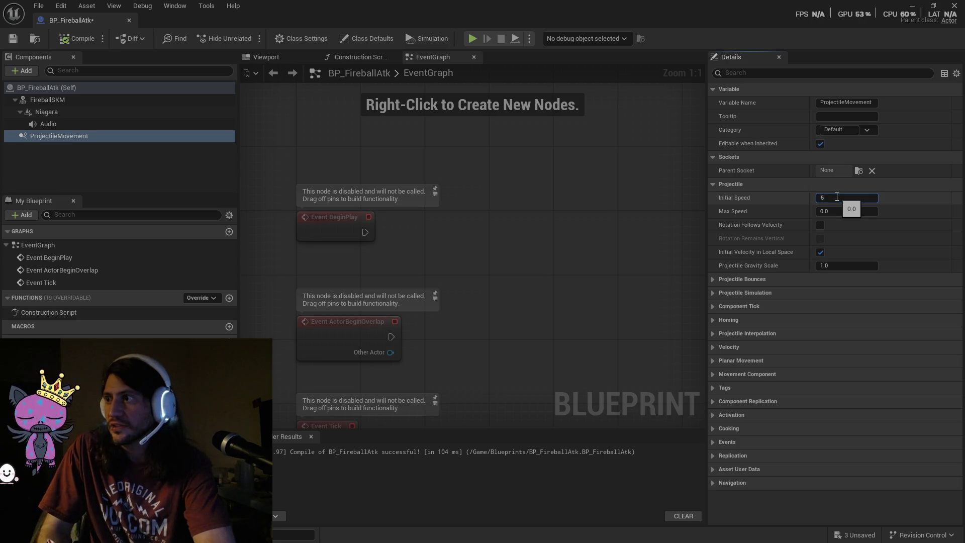
click(826, 212)
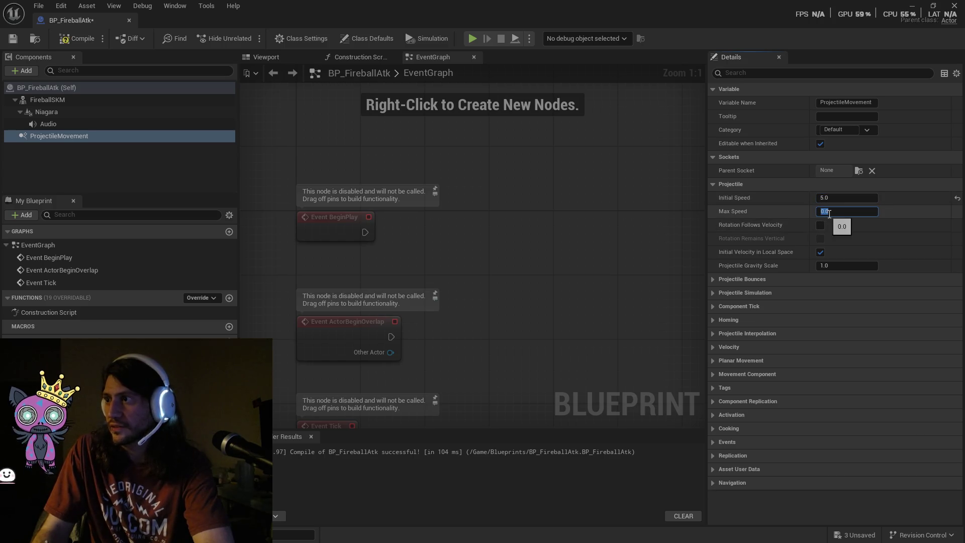
text(5)
key(Return)
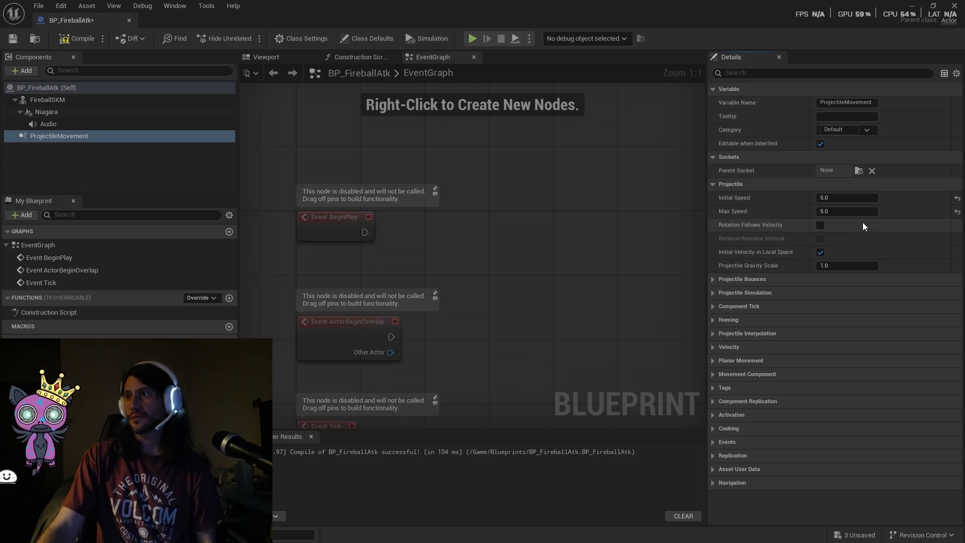
mouse_move(767, 226)
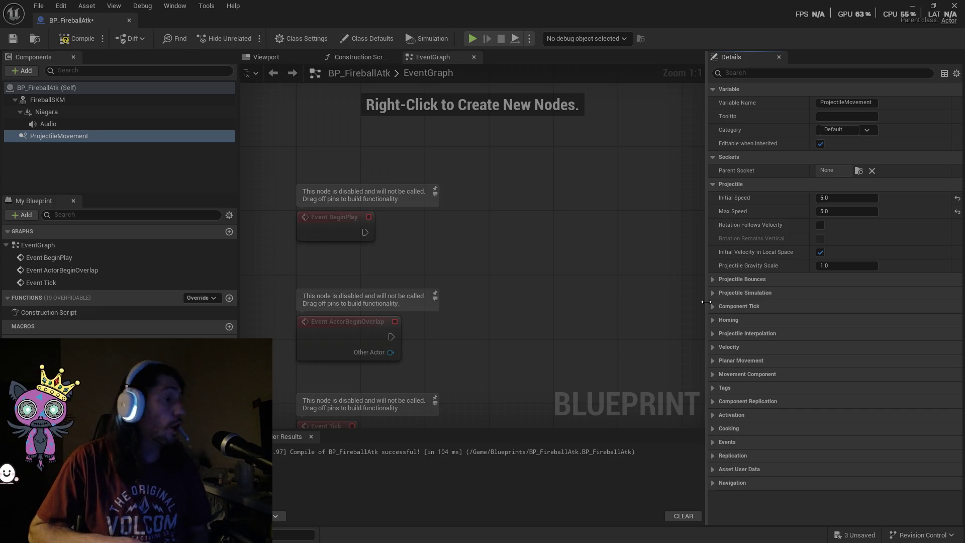
click(830, 198)
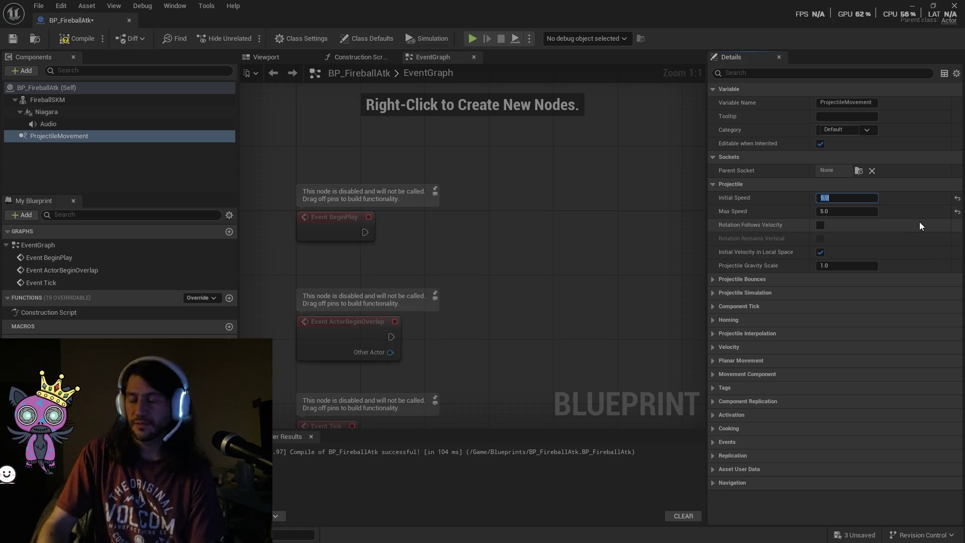
Raise Initial Speed and Max Speed to 5000 and compile the fireball blueprint.
text(5000)
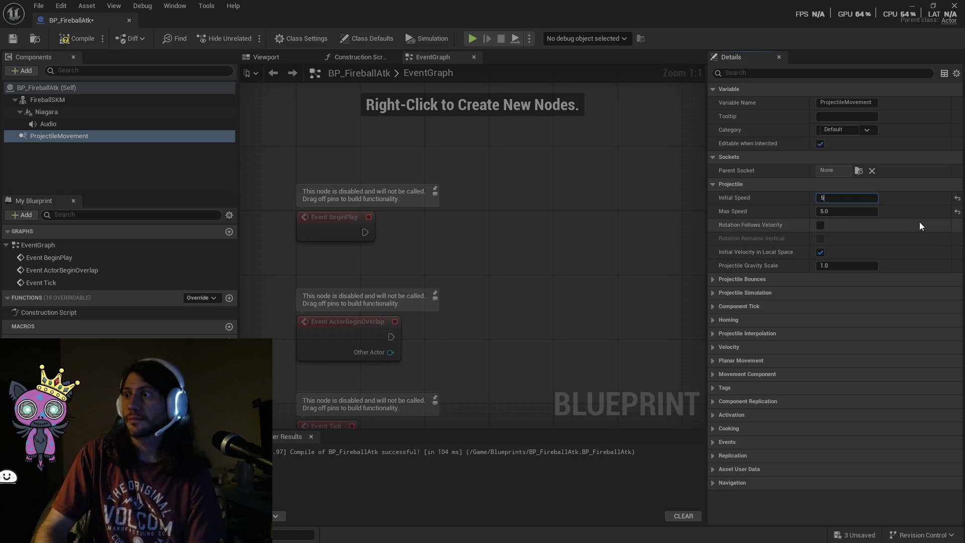
click(846, 211)
text(5000)
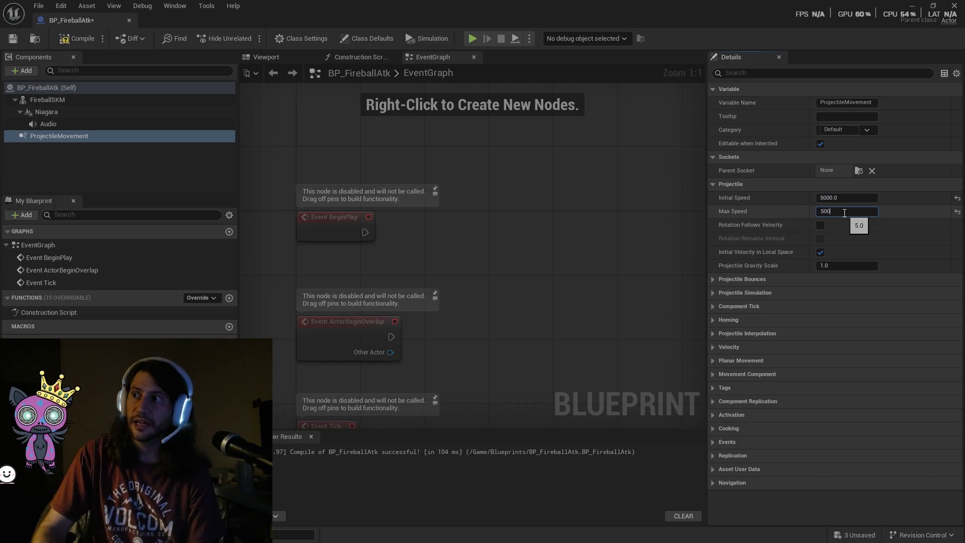
key(Return)
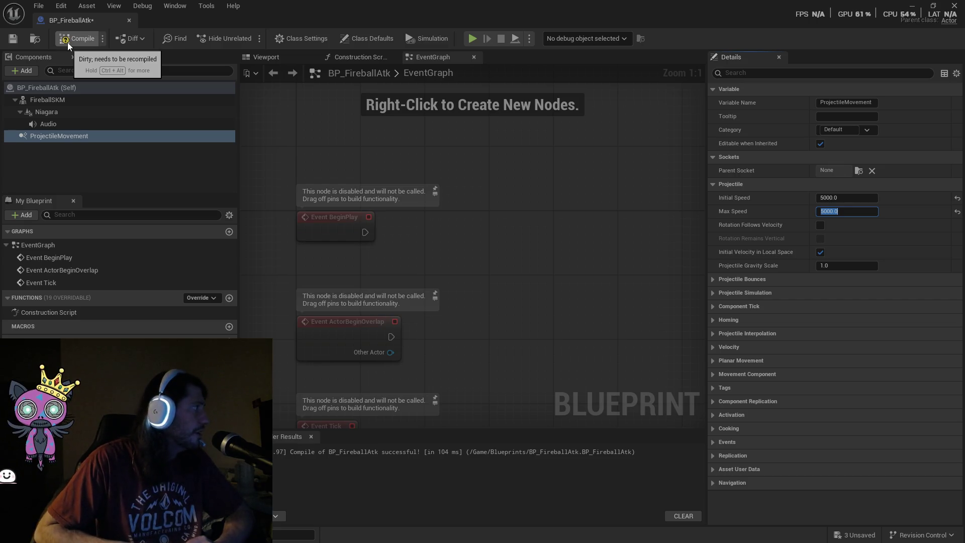
click(72, 40)
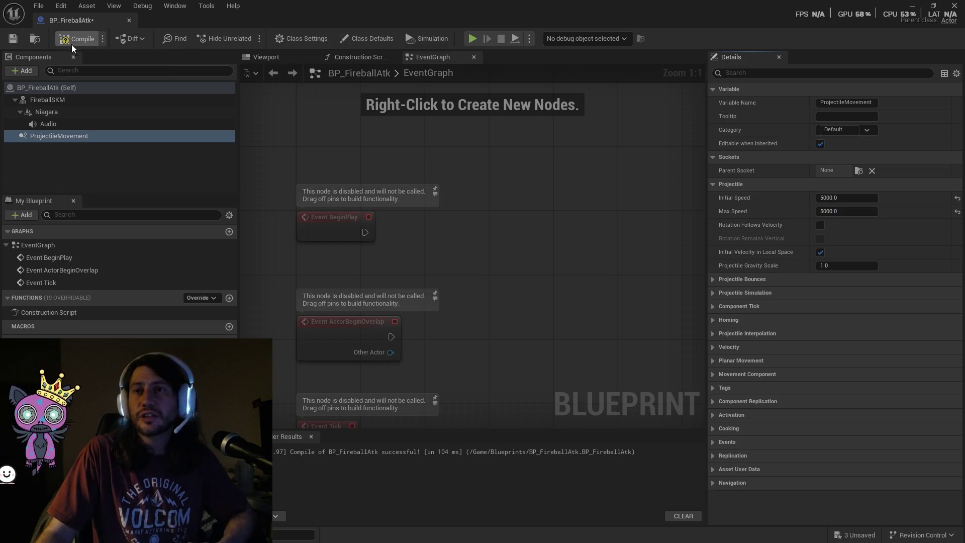
View the fireball's 3D preview, then close the BP_FireballAtk blueprint editor.
key(ctrl+space)
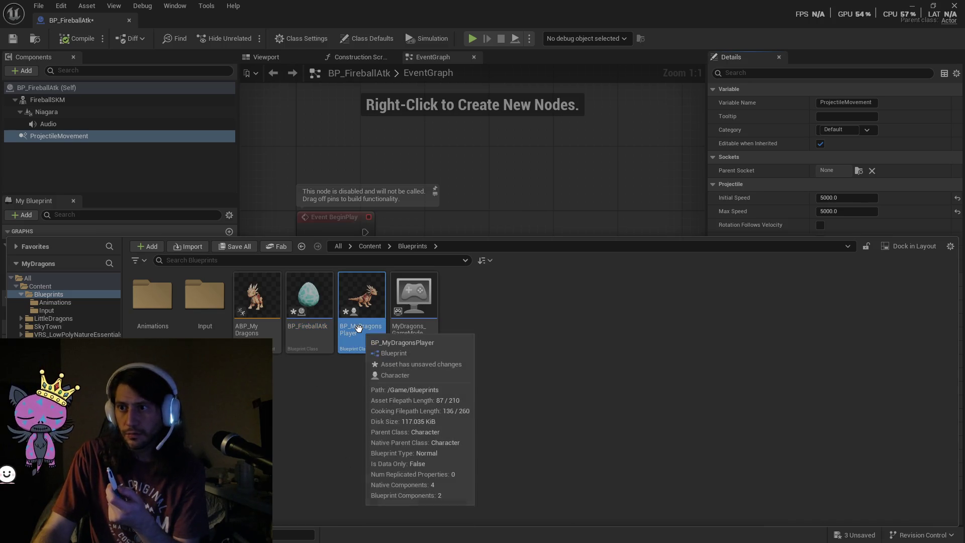
key(ctrl+space)
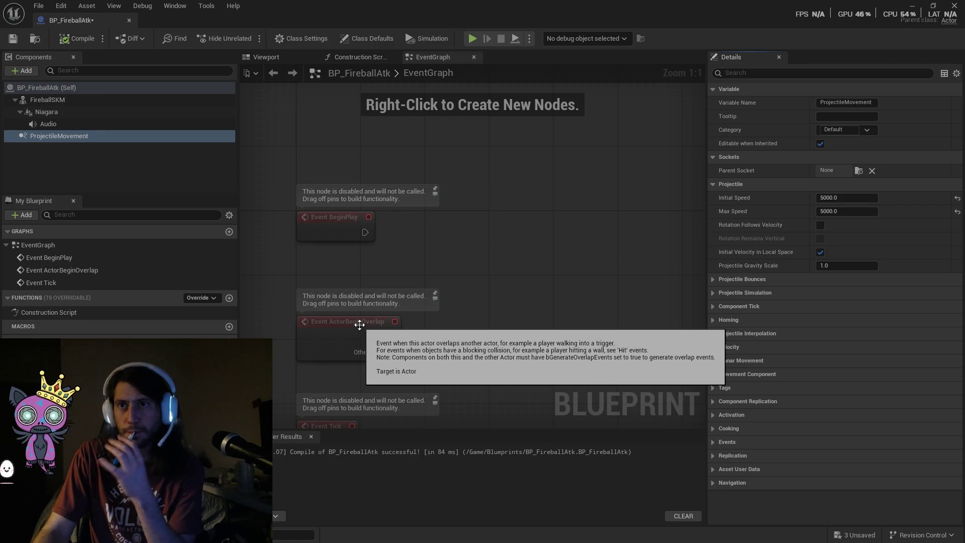
click(267, 60)
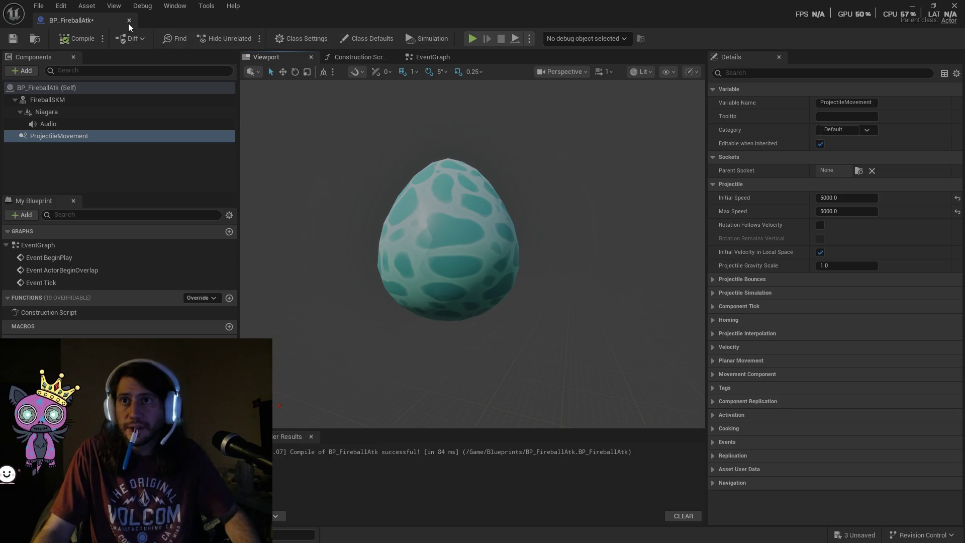
click(128, 21)
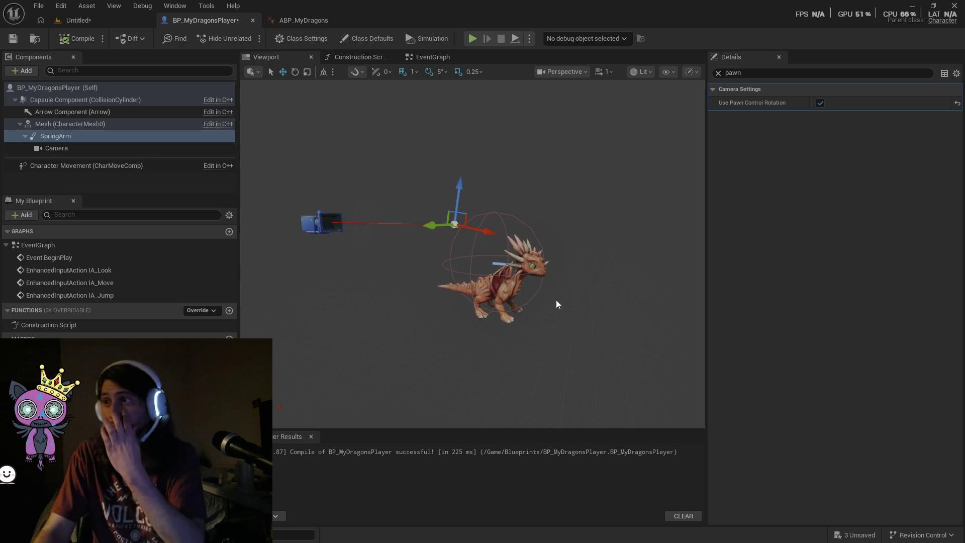
mouse_move(595, 268)
mouse_down()
mouse_move(607, 269)
mouse_move(540, 279)
mouse_up()
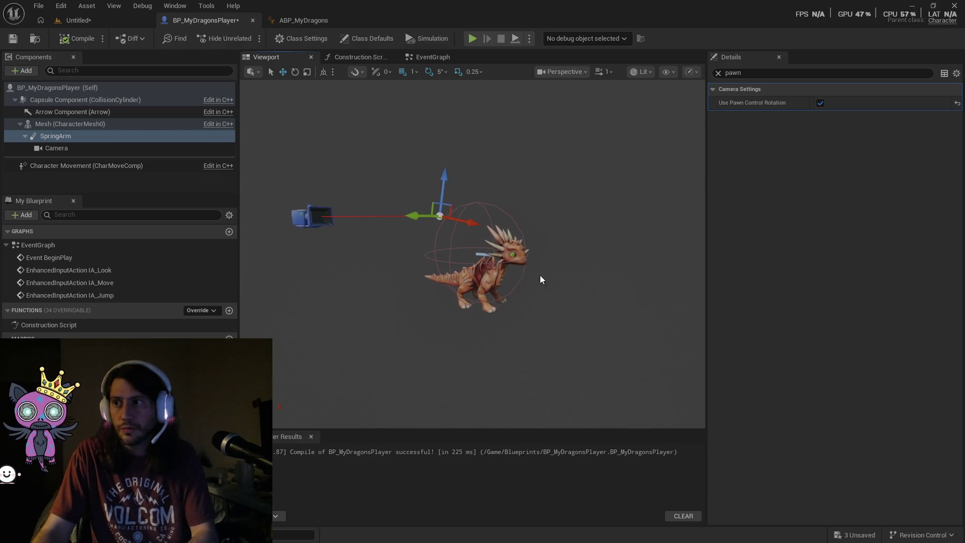
click(20, 71)
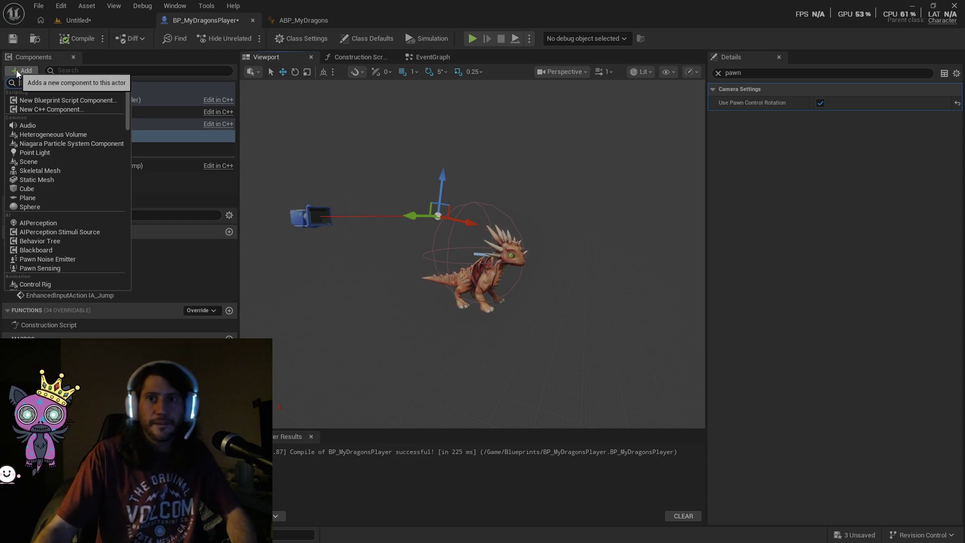
text(pro)
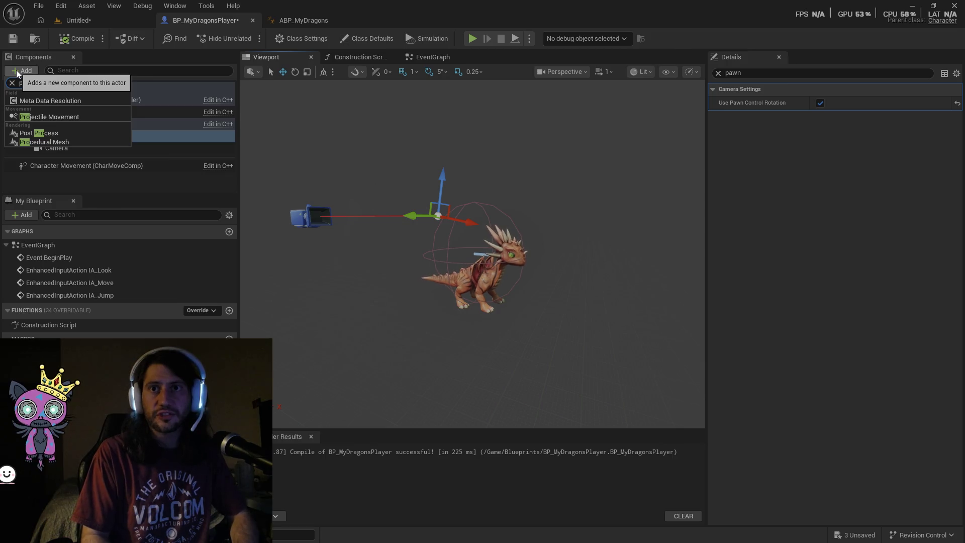
key(BackSpace)
key(BackSpace)
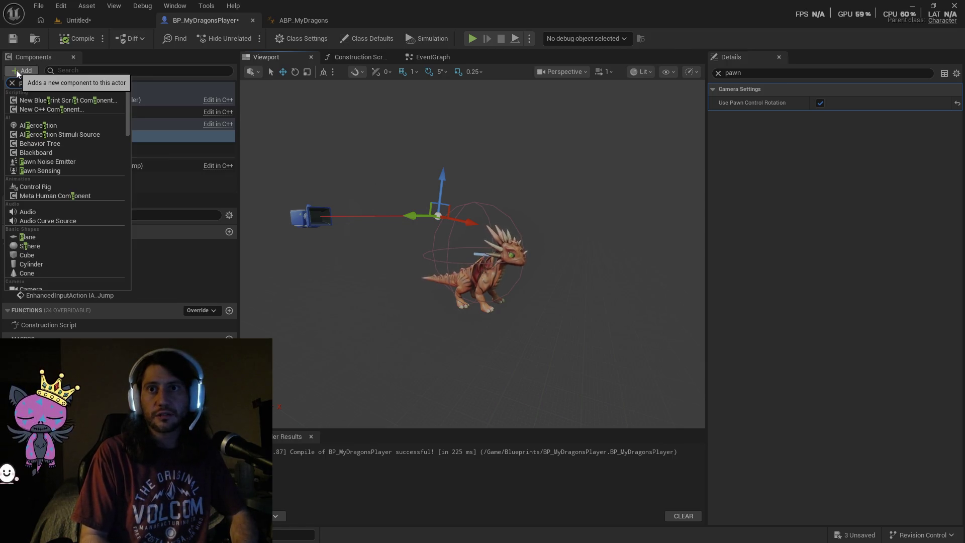
text(socket)
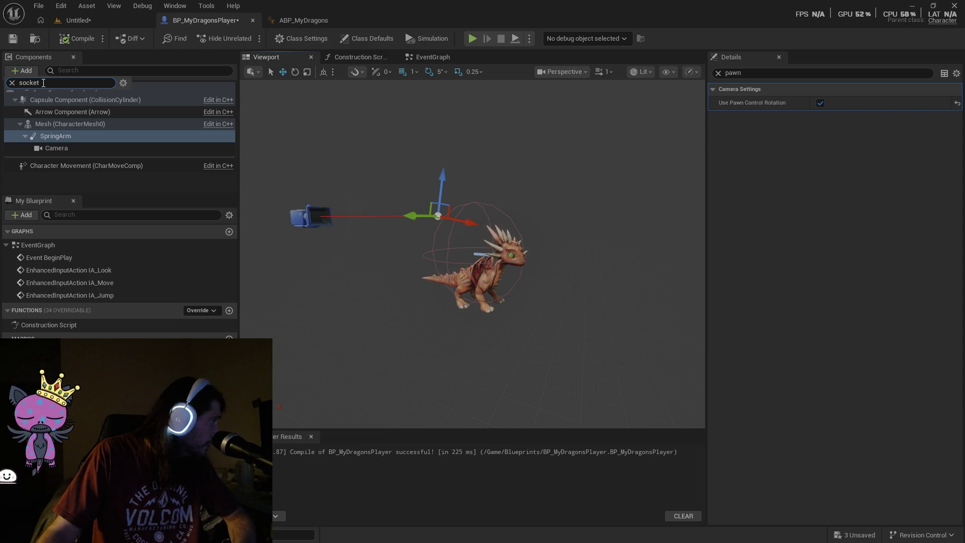
click(56, 126)
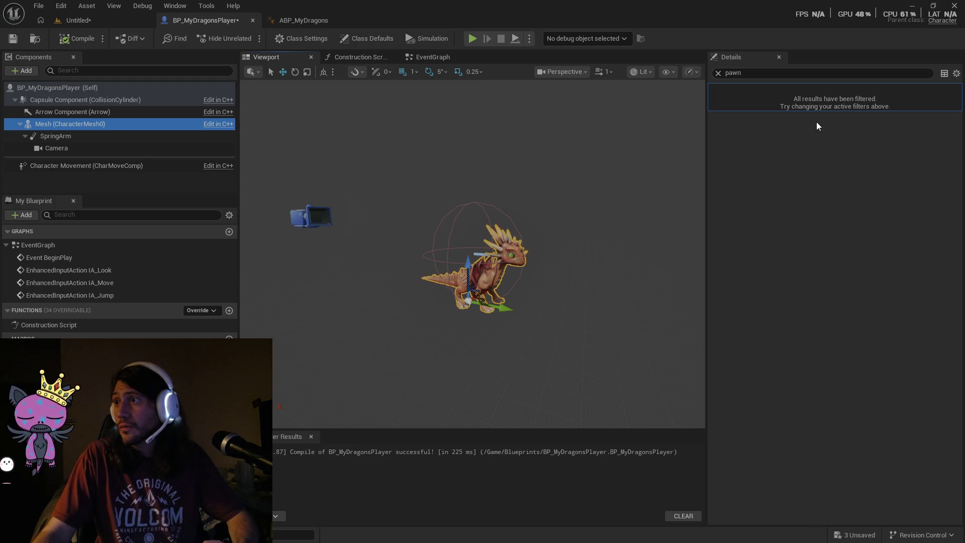
Filter the Mesh details by 'sock' to check Parent Socket, then clear the filter.
click(933, 113)
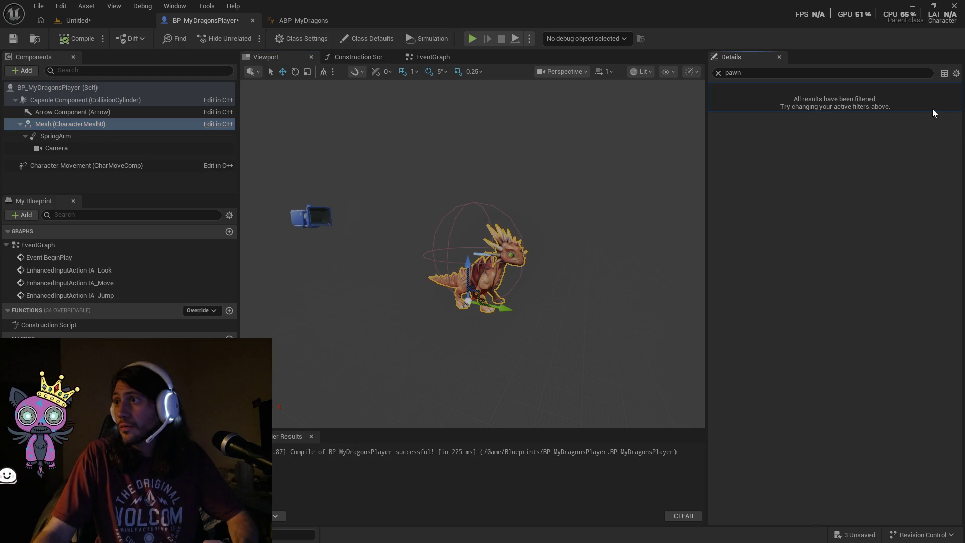
click(717, 73)
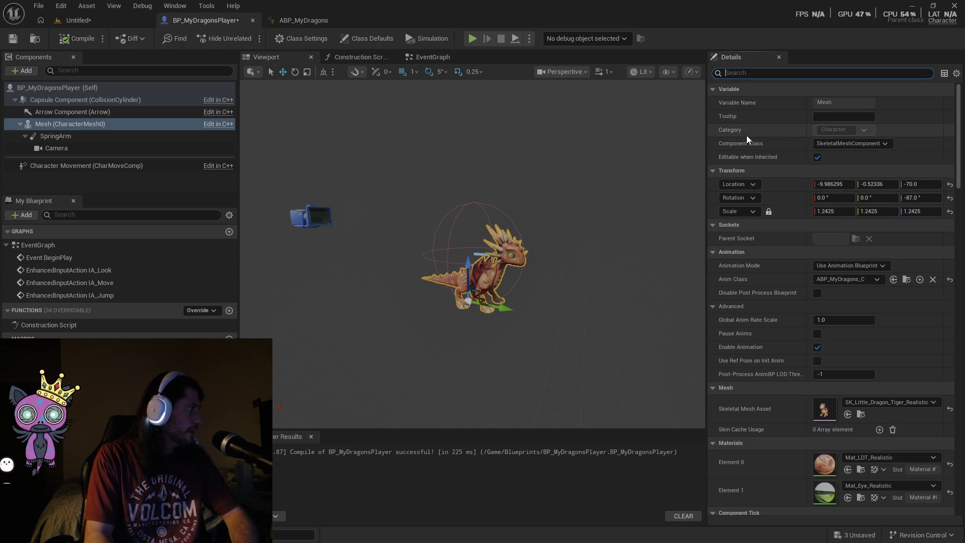
text(sock)
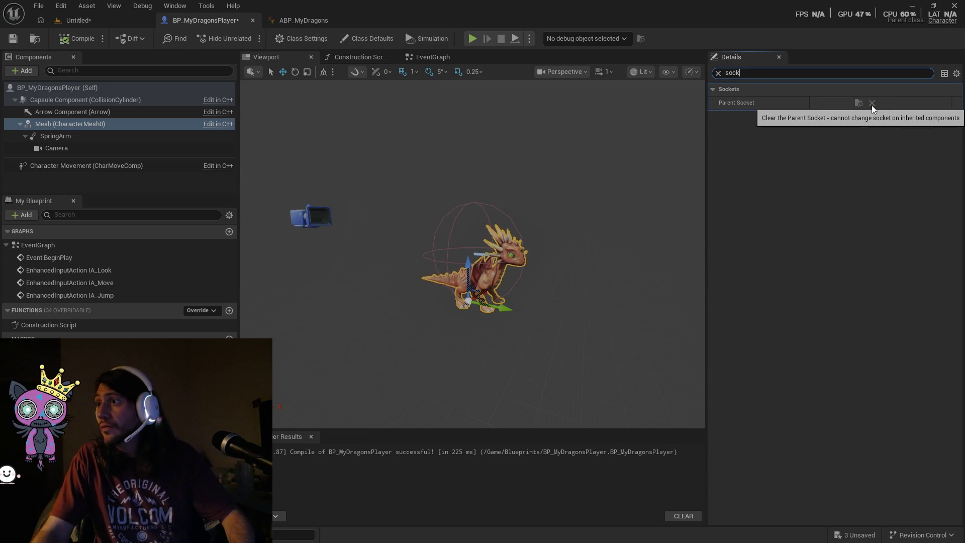
click(723, 105)
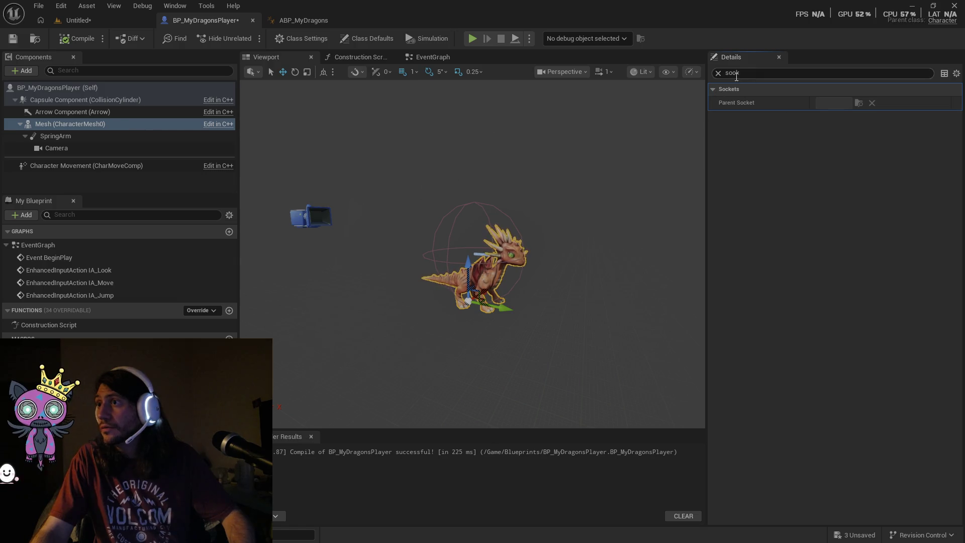
click(718, 74)
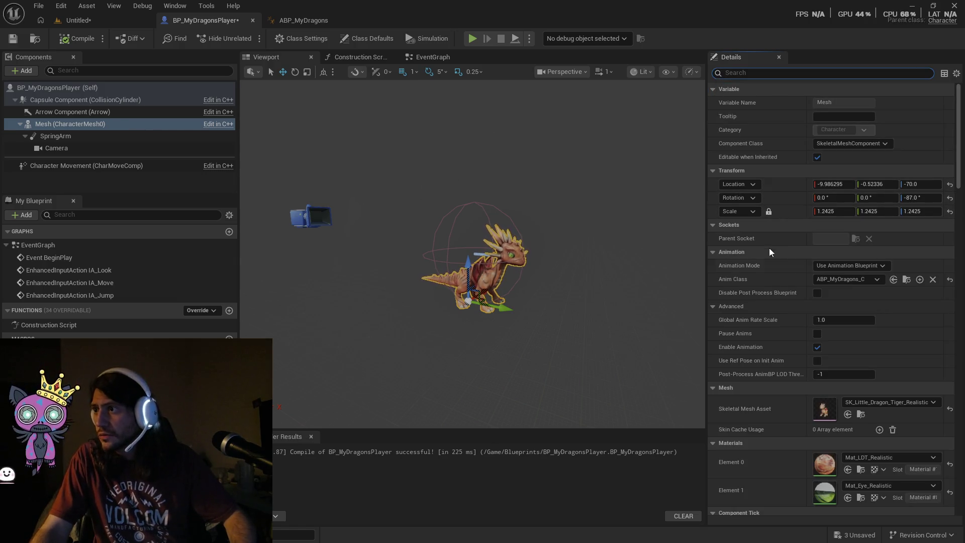
Collapse the Component Tick, Clothing, Leader Pose, Physics and Animation Rig sections.
click(843, 240)
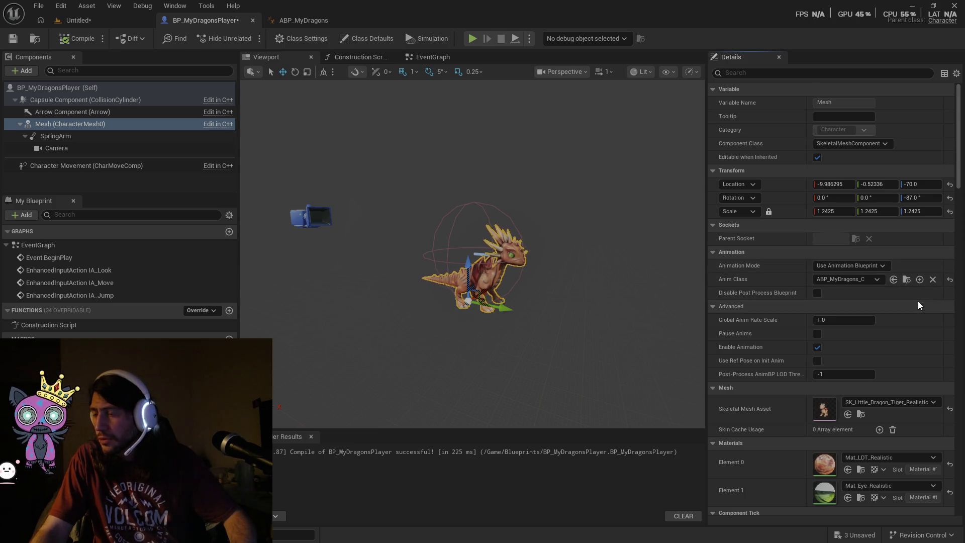
scroll(918, 301, down, 7)
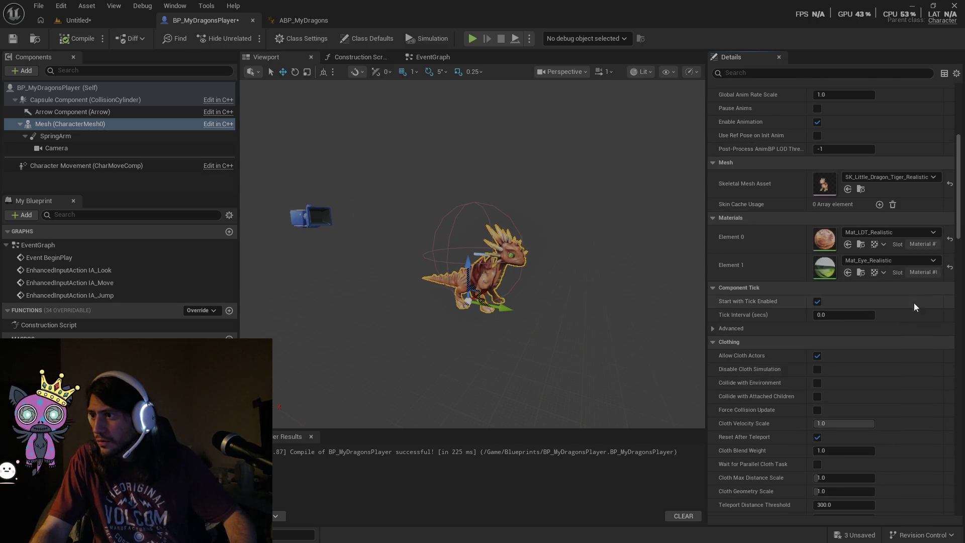
click(737, 342)
click(749, 289)
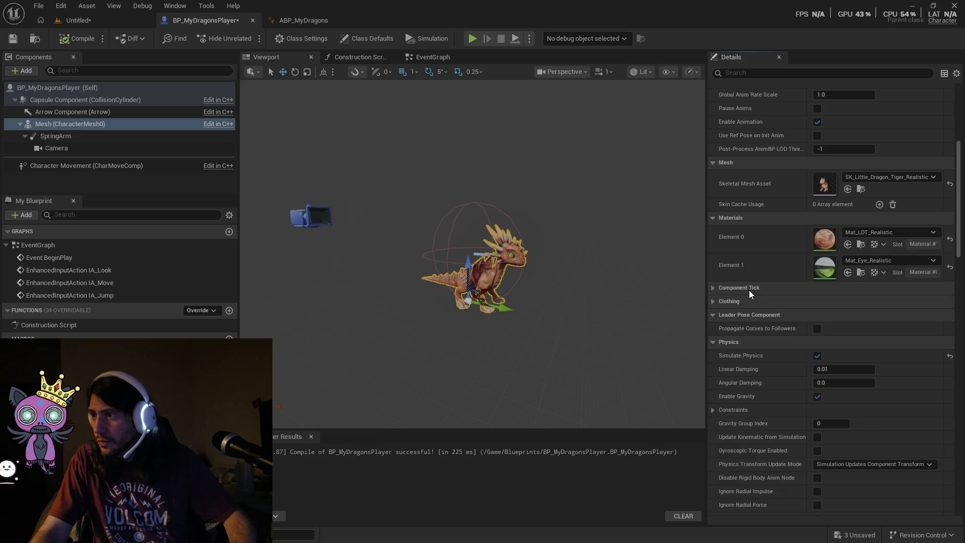
click(734, 313)
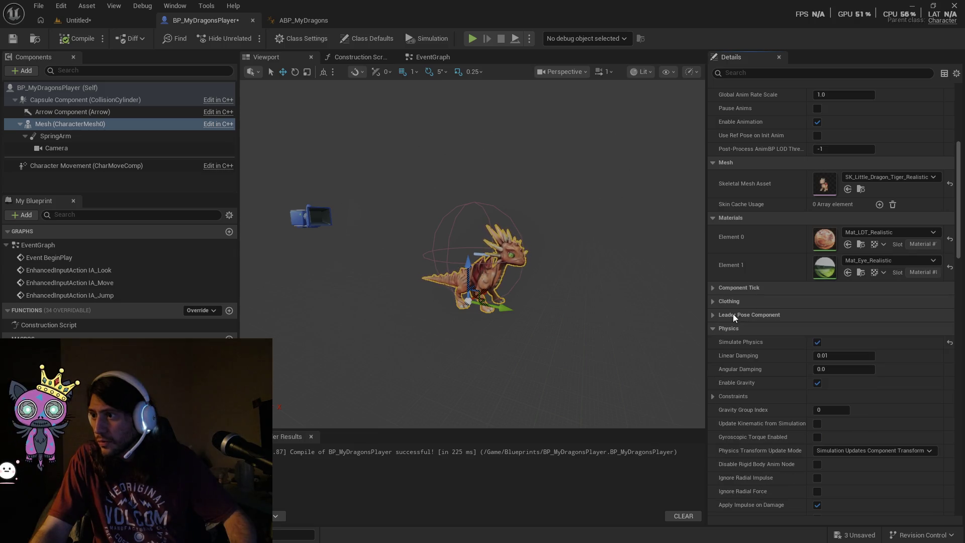
click(734, 329)
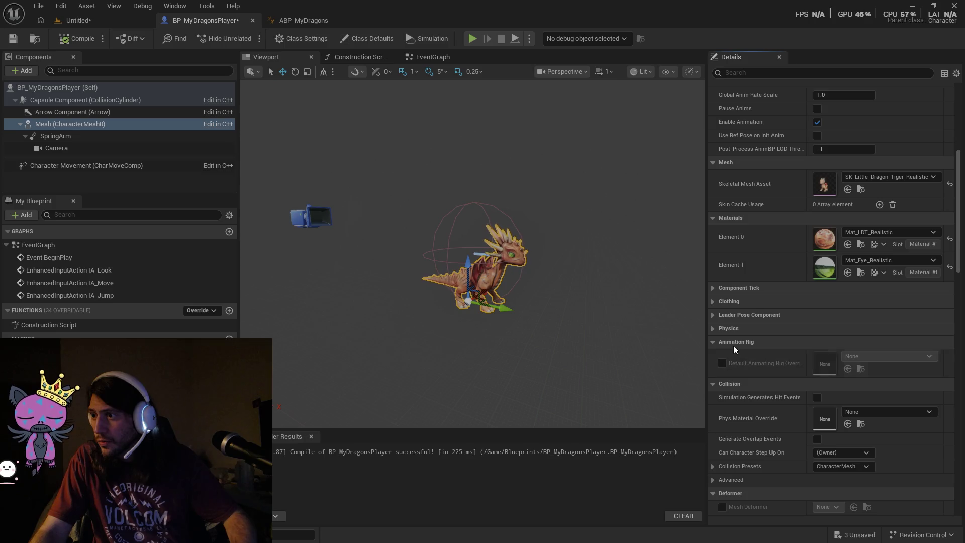
click(731, 344)
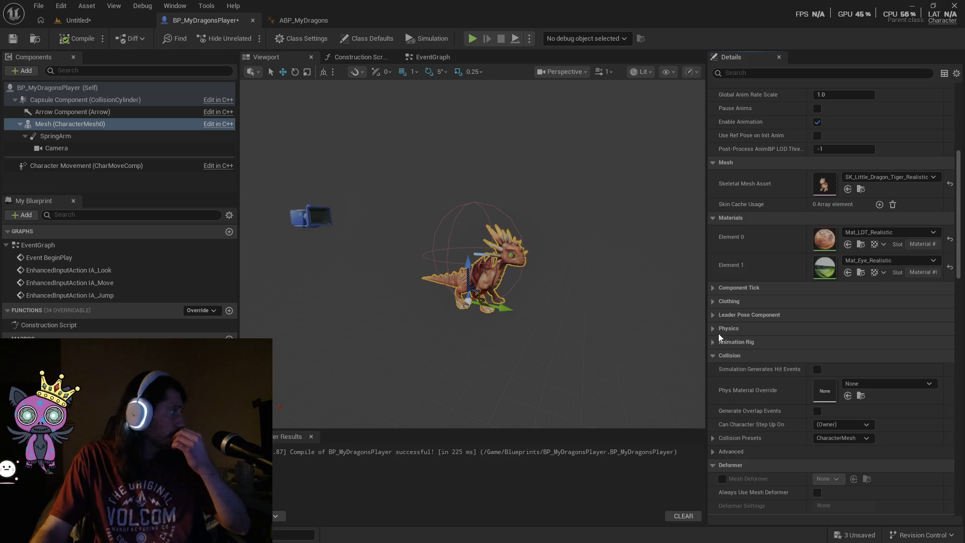
click(64, 124)
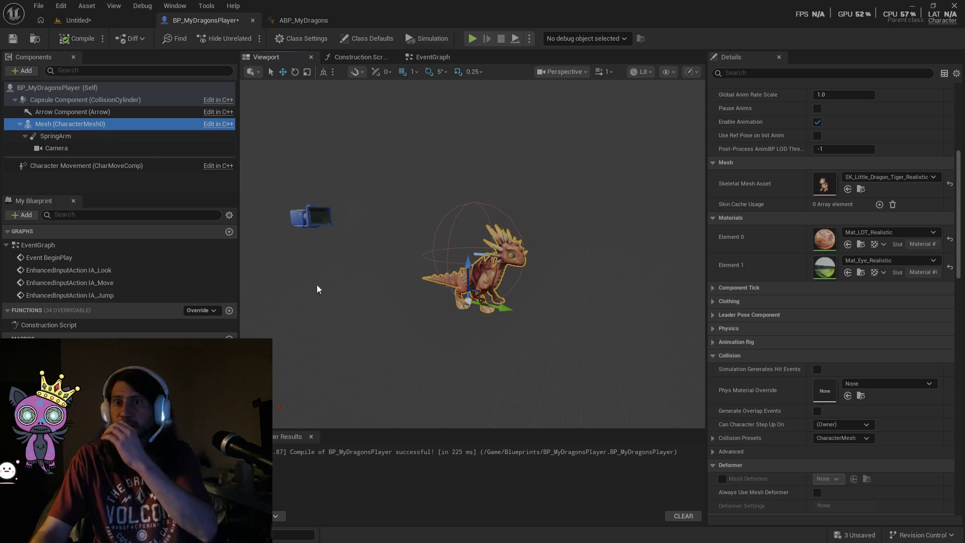
key(ctrl+space)
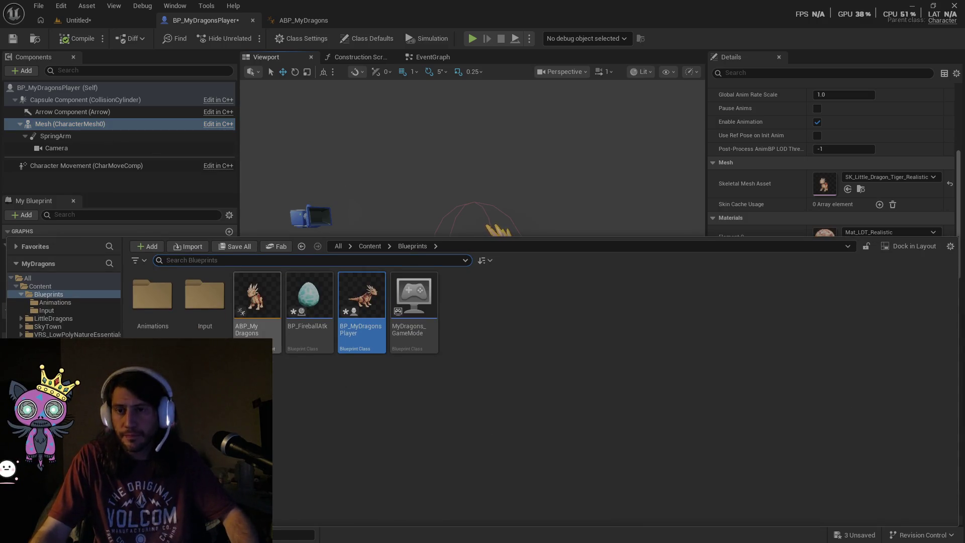
Browse to LittleDragons > Meshes and open SK_Little_Dragon_Tiger_Realistic.
click(64, 319)
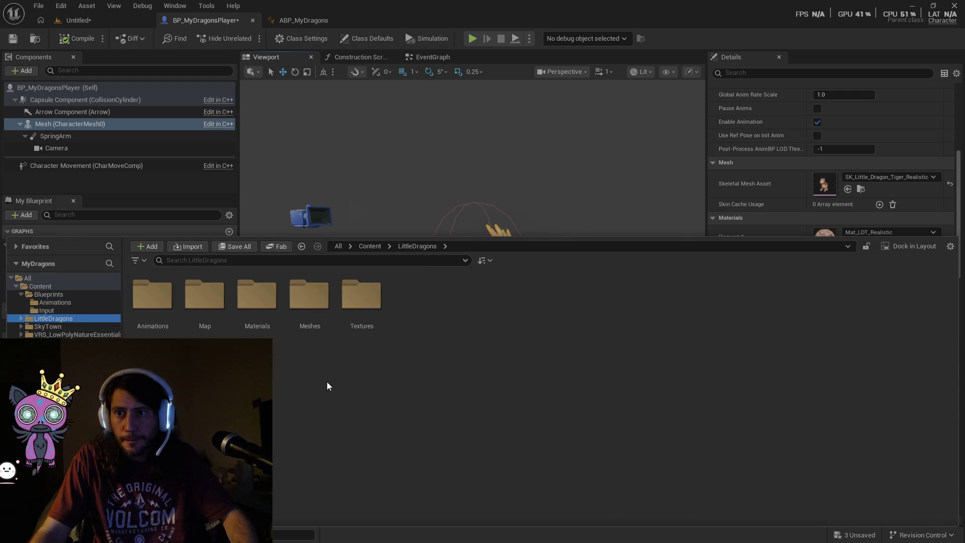
click(312, 307)
double_click(313, 310)
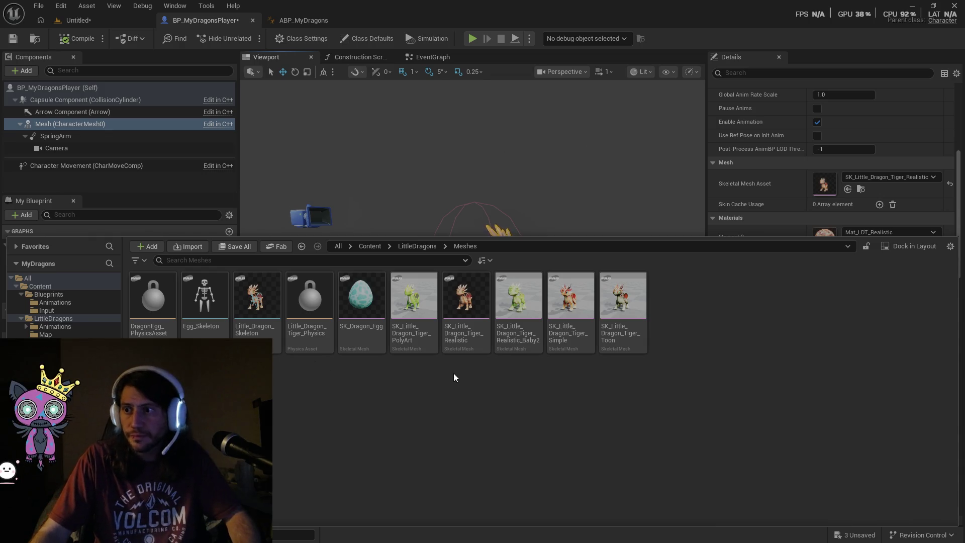
mouse_move(463, 321)
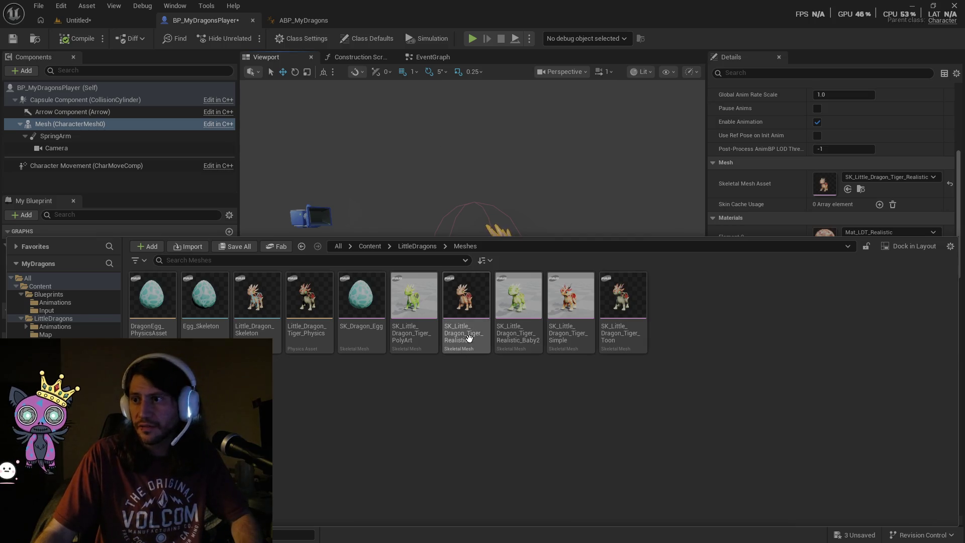
click(461, 334)
double_click(462, 334)
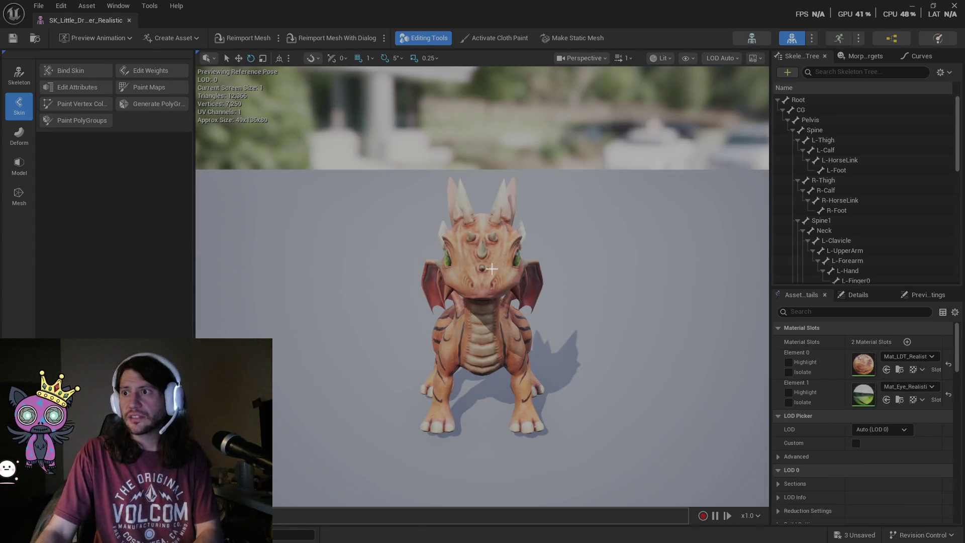
Select the Jaw bone under Head and frame the view on the dragon's jaw.
mouse_move(483, 301)
mouse_down()
mouse_move(533, 302)
mouse_move(452, 302)
mouse_up()
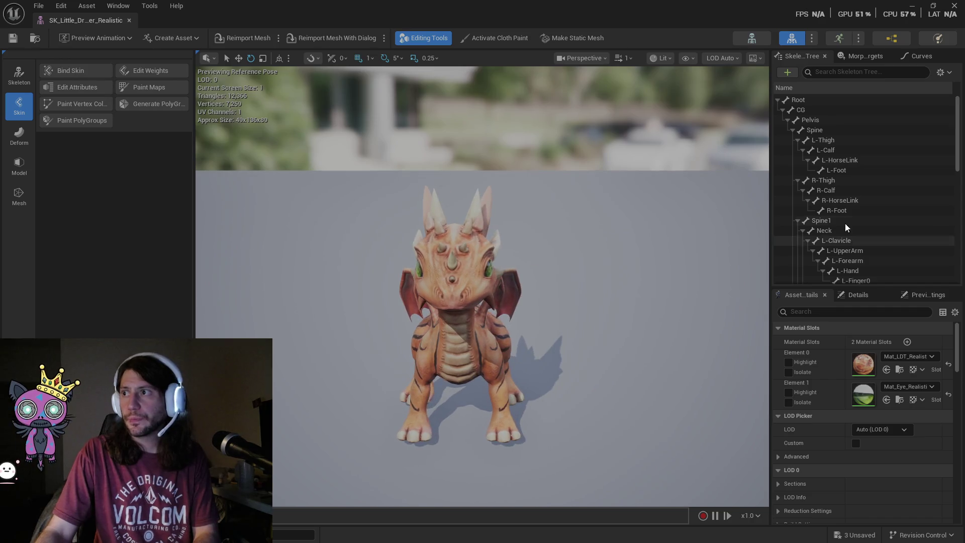
scroll(875, 203, down, 5)
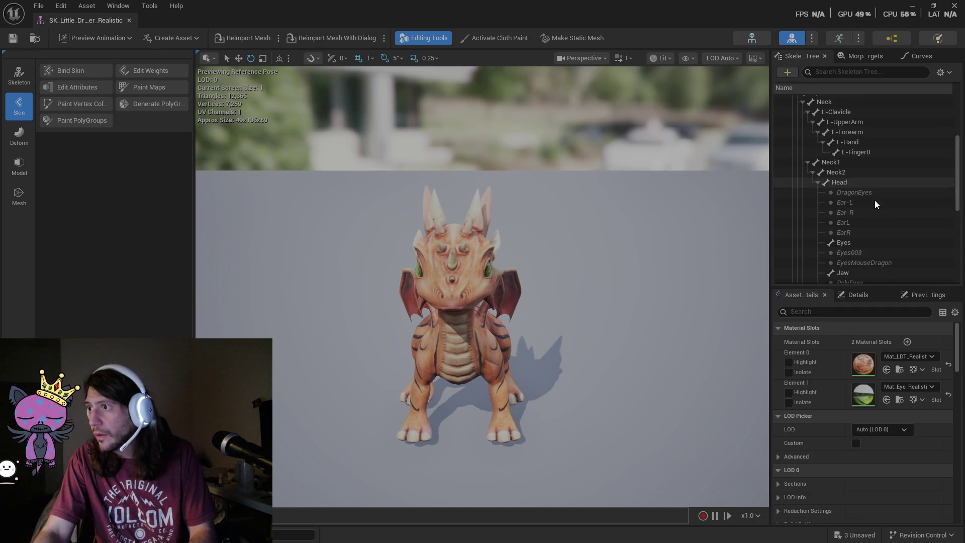
scroll(875, 204, down, 2)
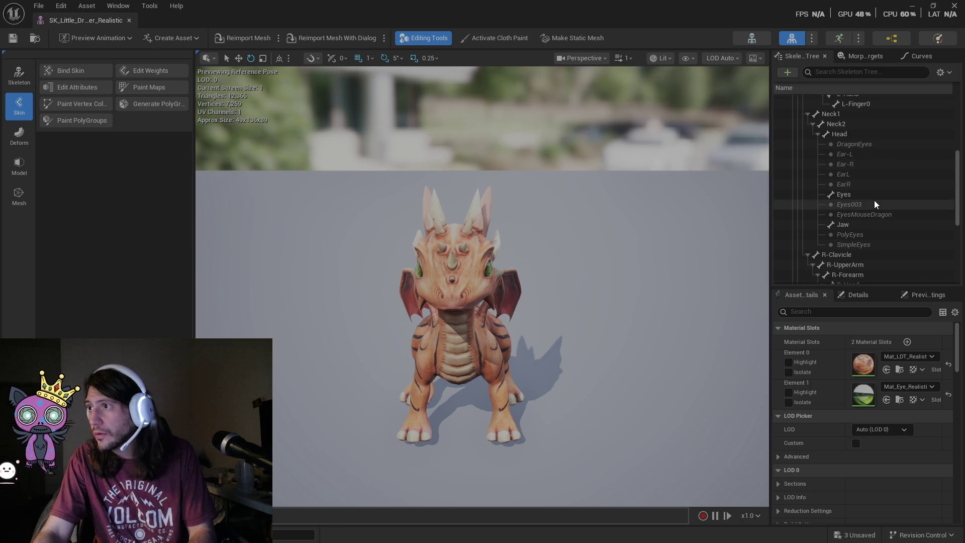
click(819, 136)
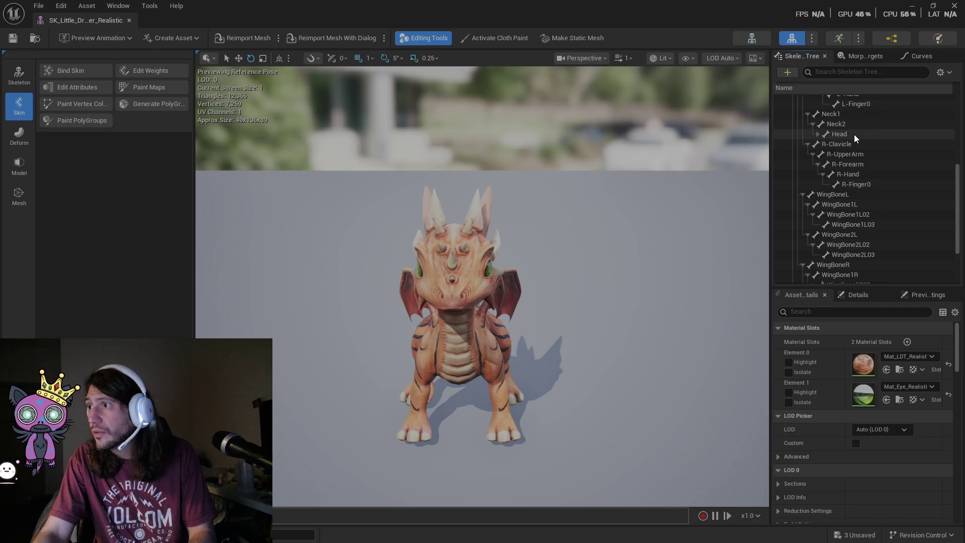
click(818, 135)
click(839, 135)
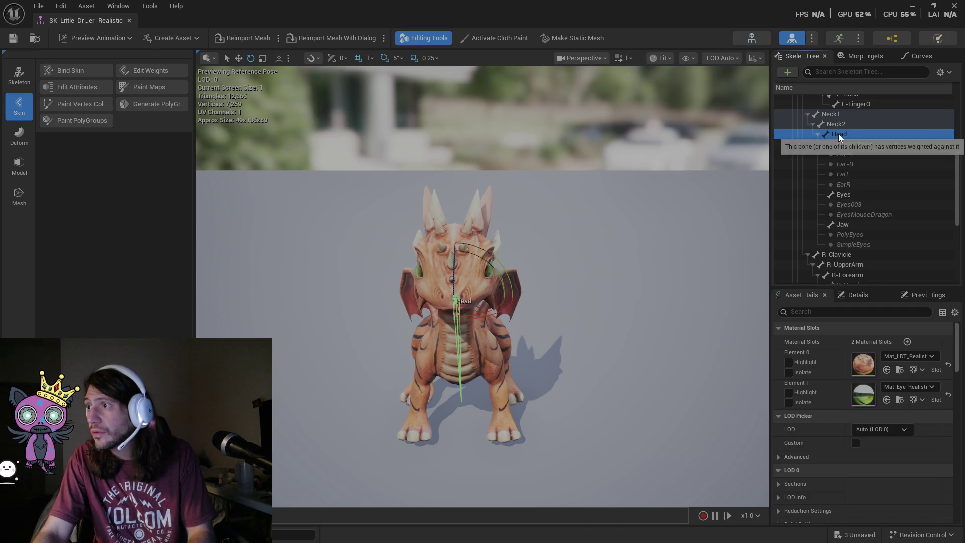
click(844, 224)
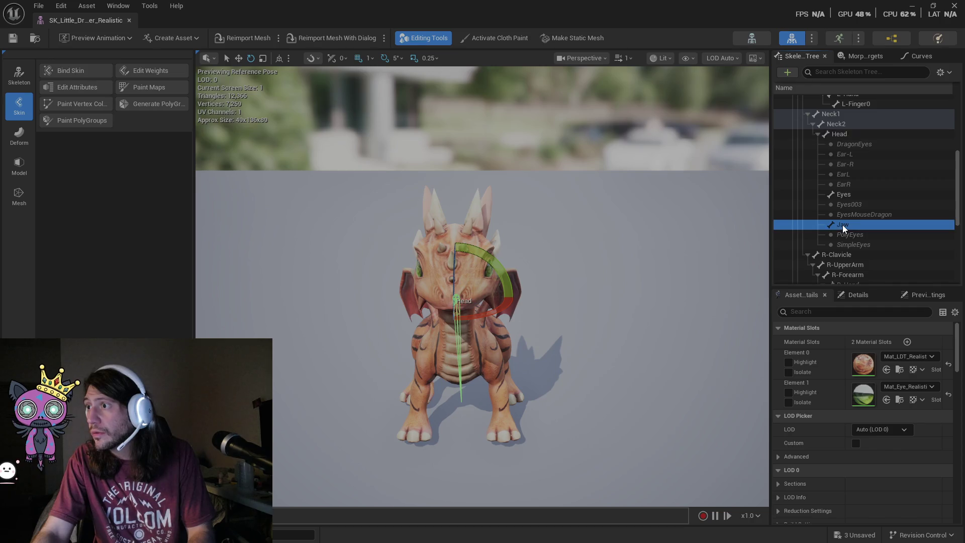
mouse_move(695, 259)
mouse_down()
mouse_move(629, 267)
mouse_move(695, 258)
mouse_up()
key(f)
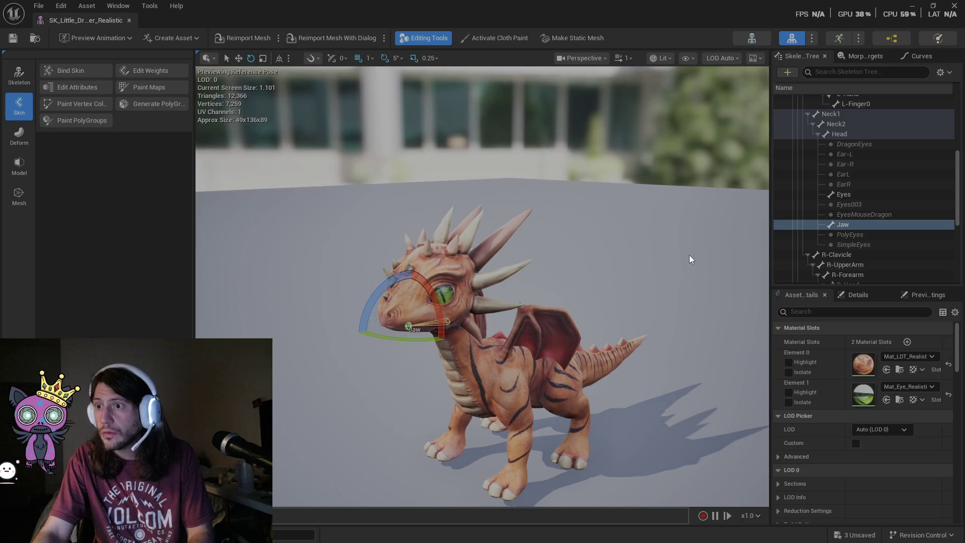
Add a socket to the Jaw bone and rename it AtkSocket.
right_click(845, 228)
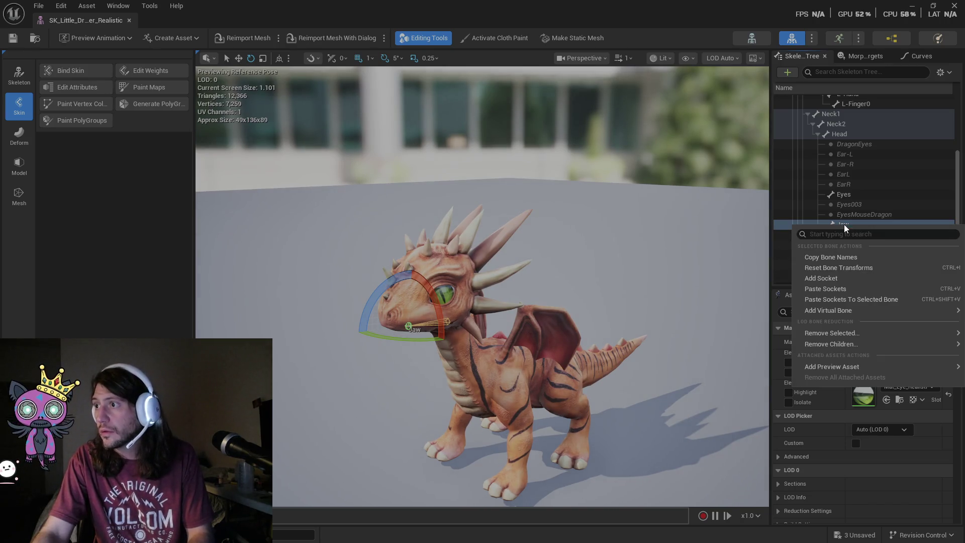
click(821, 278)
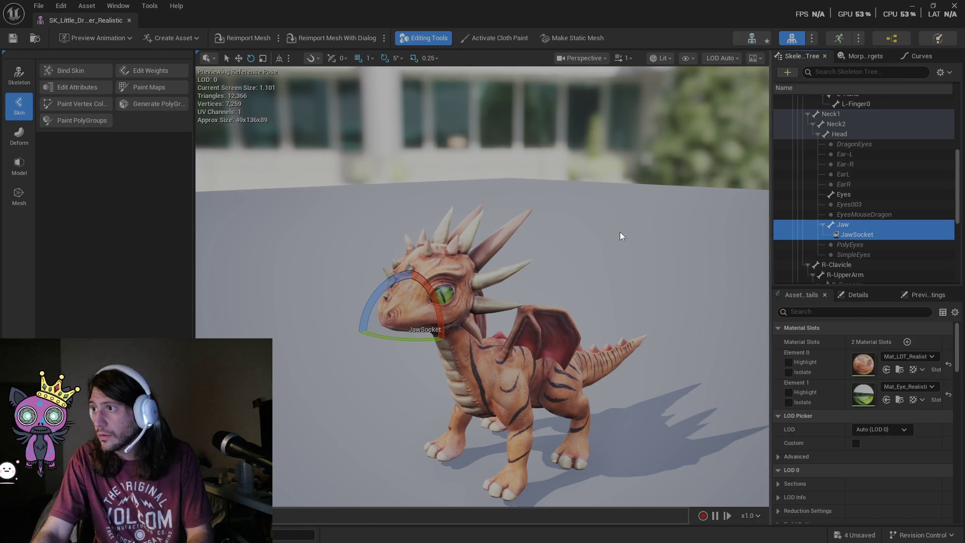
click(863, 236)
right_click(864, 237)
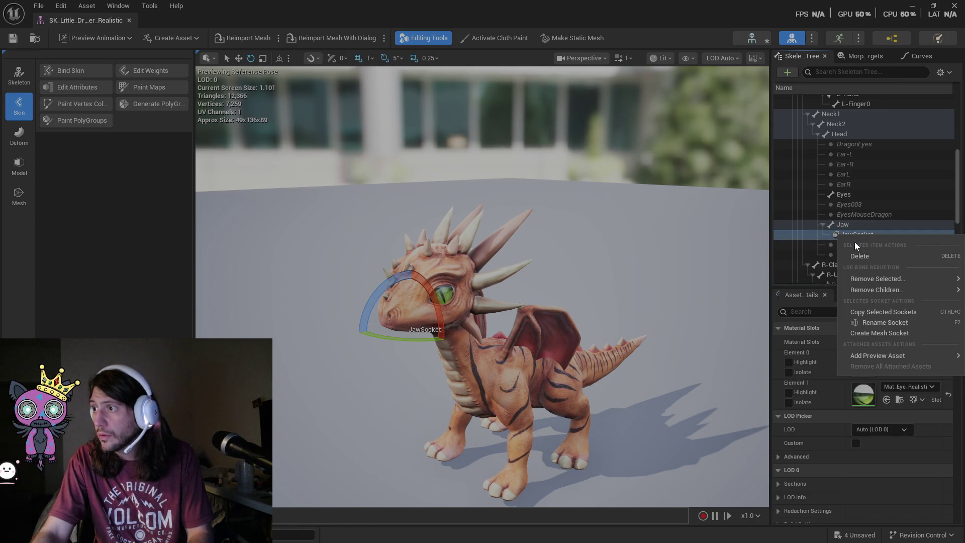
mouse_move(861, 294)
click(885, 322)
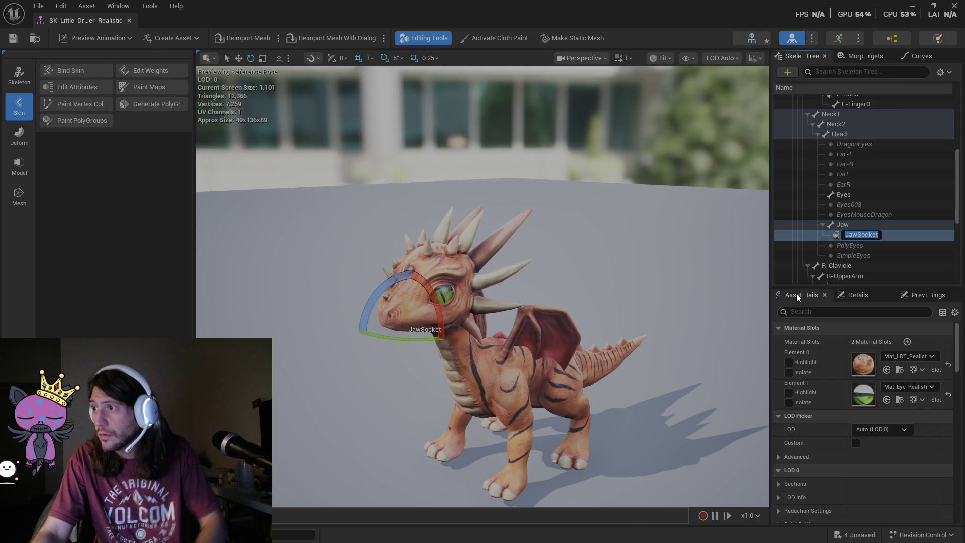
text(Atk)
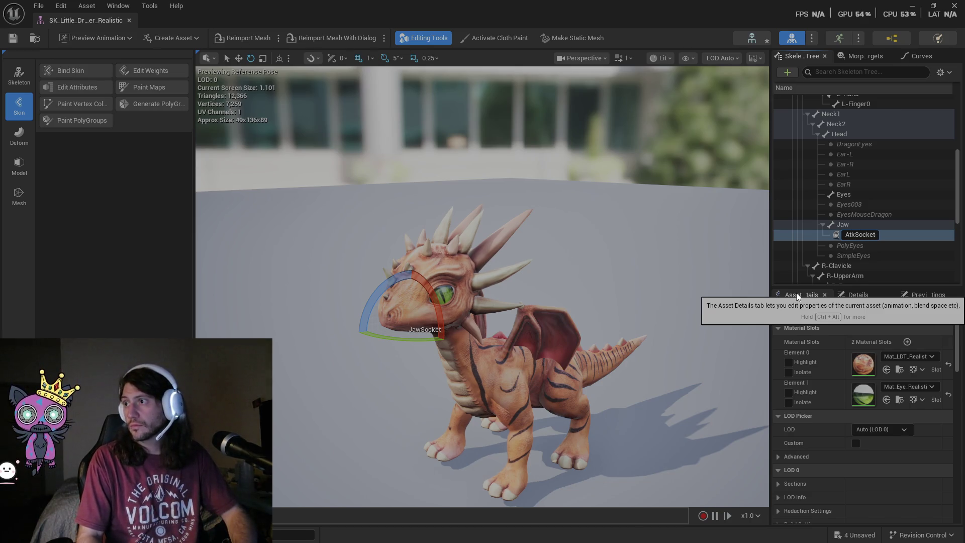
key(Return)
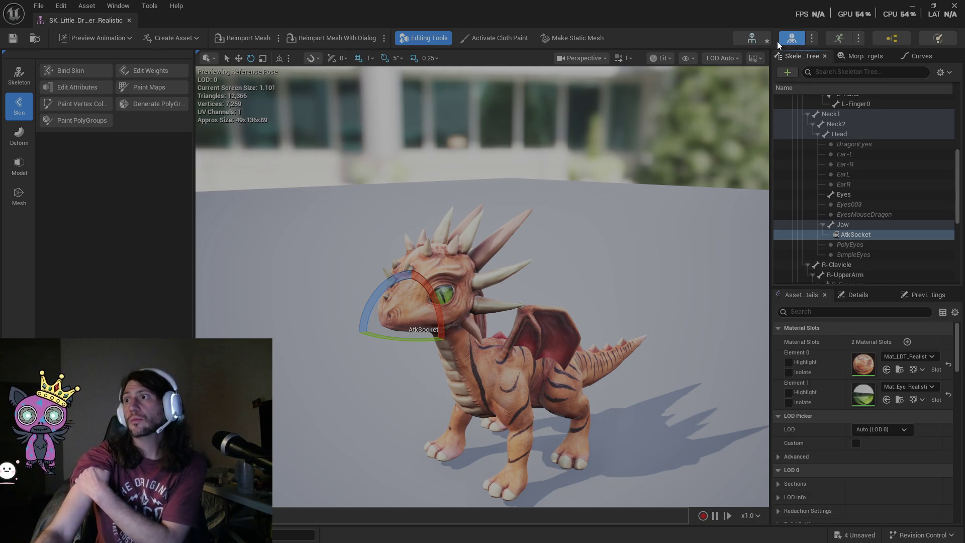
Delete AtkSocket and close the dragon mesh editor.
click(845, 236)
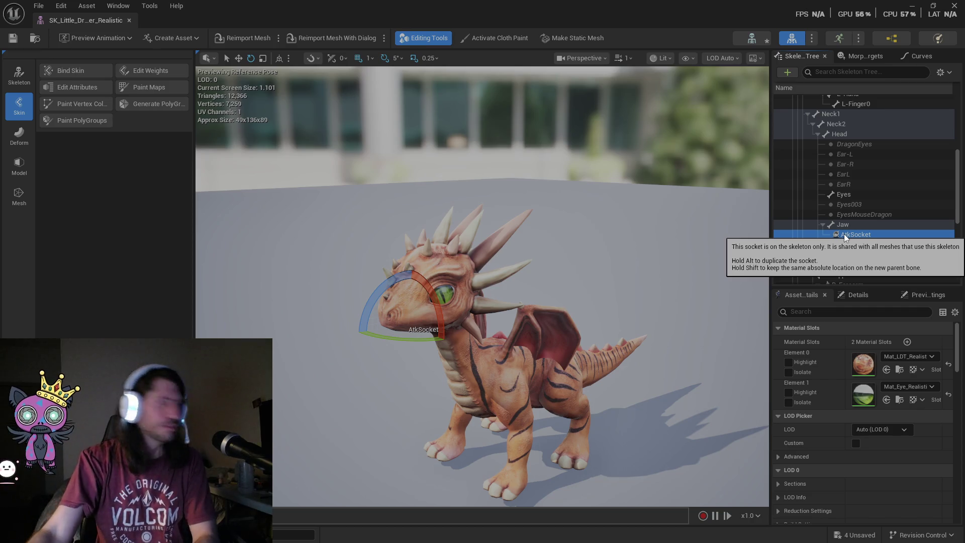
click(846, 235)
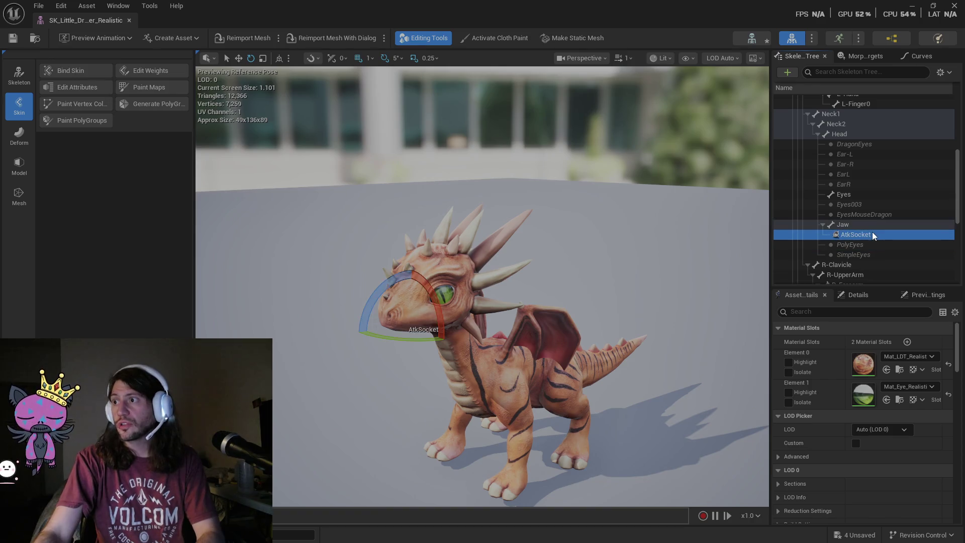
key(Delete)
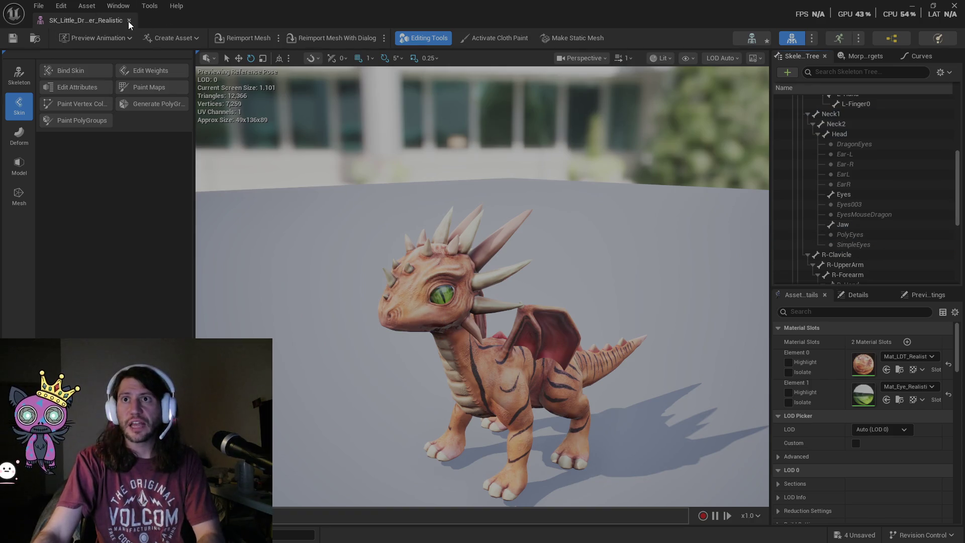
click(129, 21)
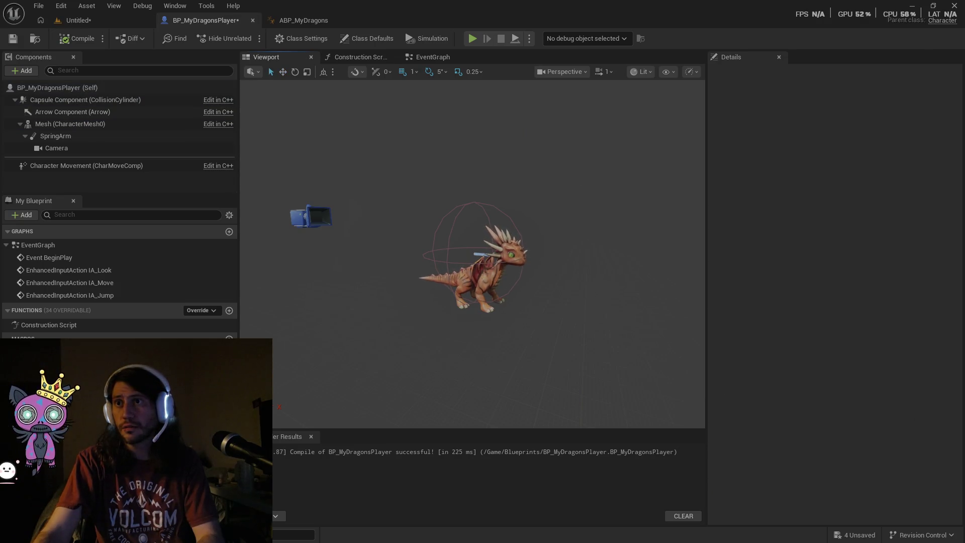
Open SK_Little_Dragon_Tiger_Realistic from the dragon's Mesh component and switch to Skeleton mode.
click(477, 256)
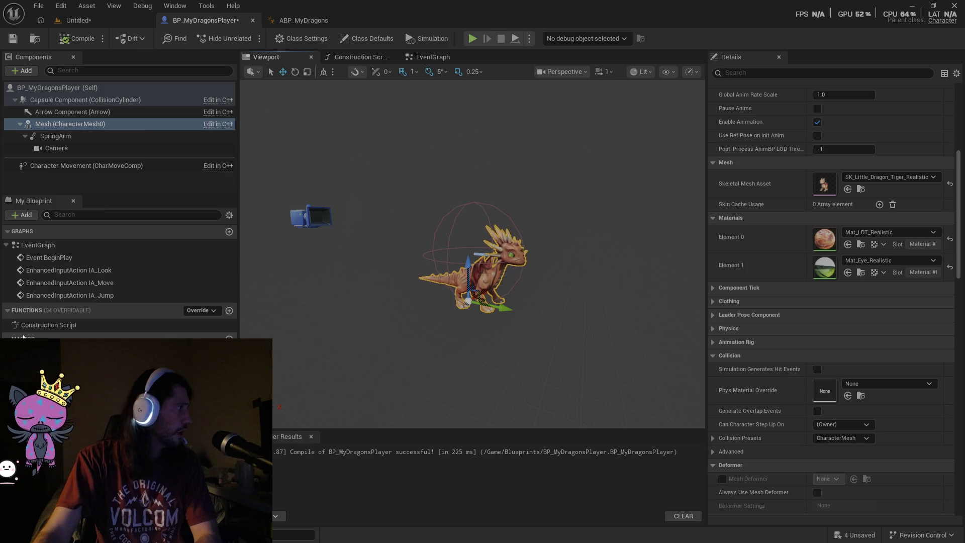
key(ctrl+space)
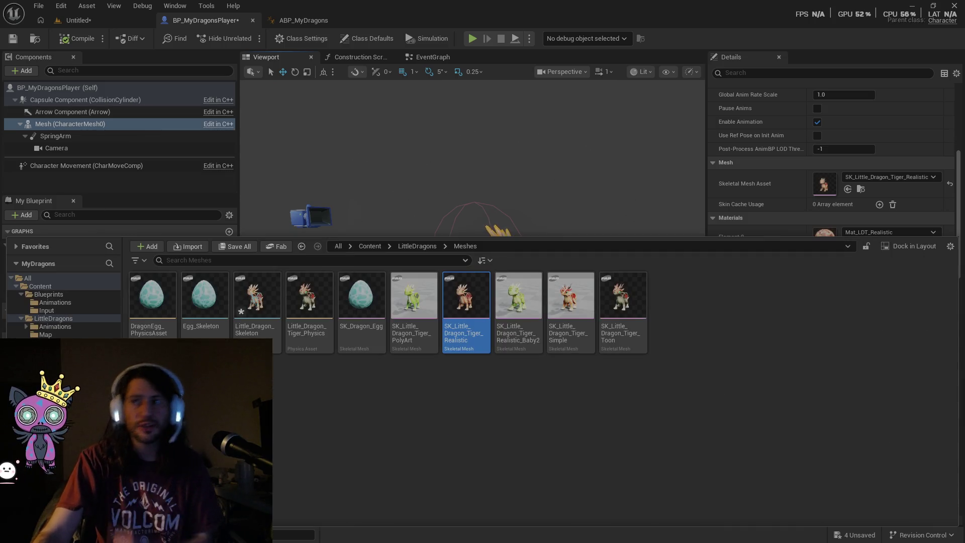
double_click(455, 334)
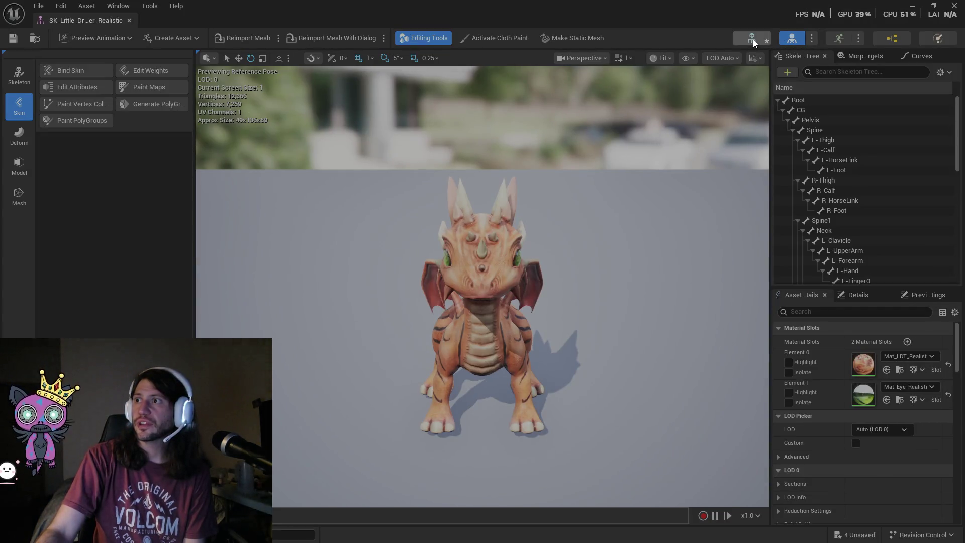
click(752, 39)
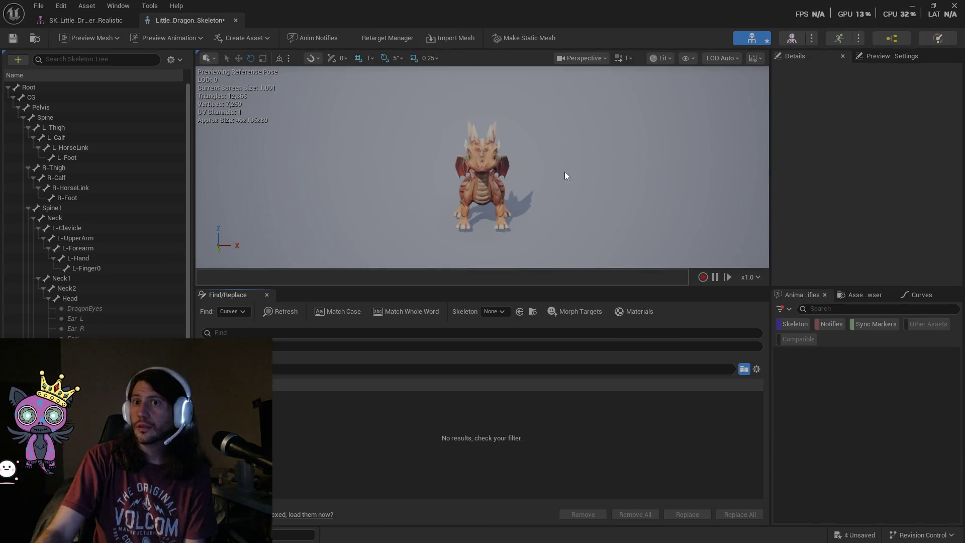
Add a new socket to the Jaw bone in the skeleton tree.
scroll(89, 270, down, 3)
scroll(81, 275, down, 2)
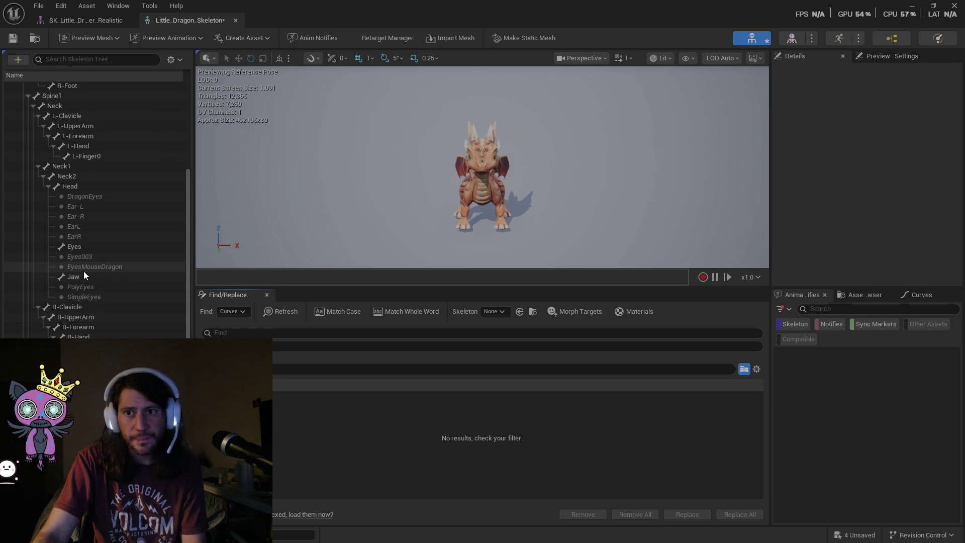
click(80, 276)
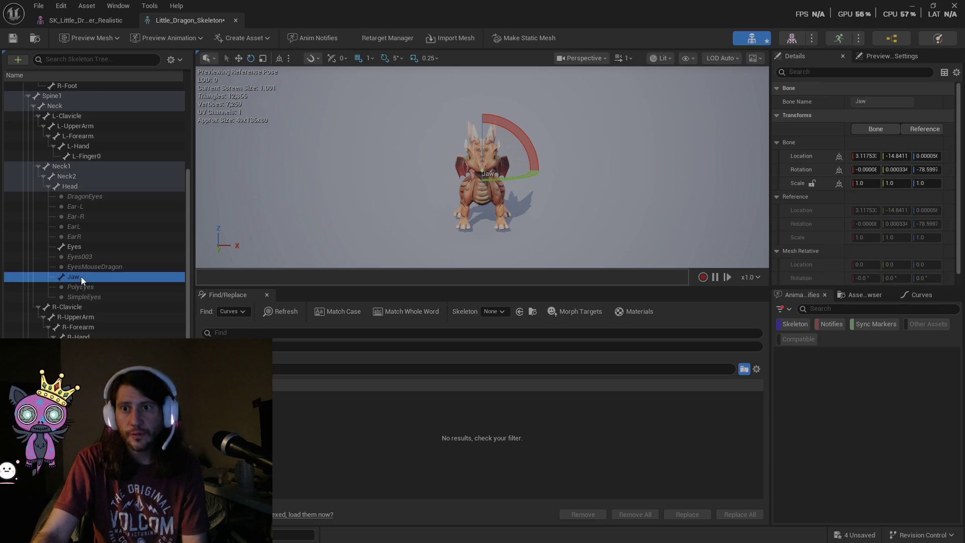
right_click(81, 276)
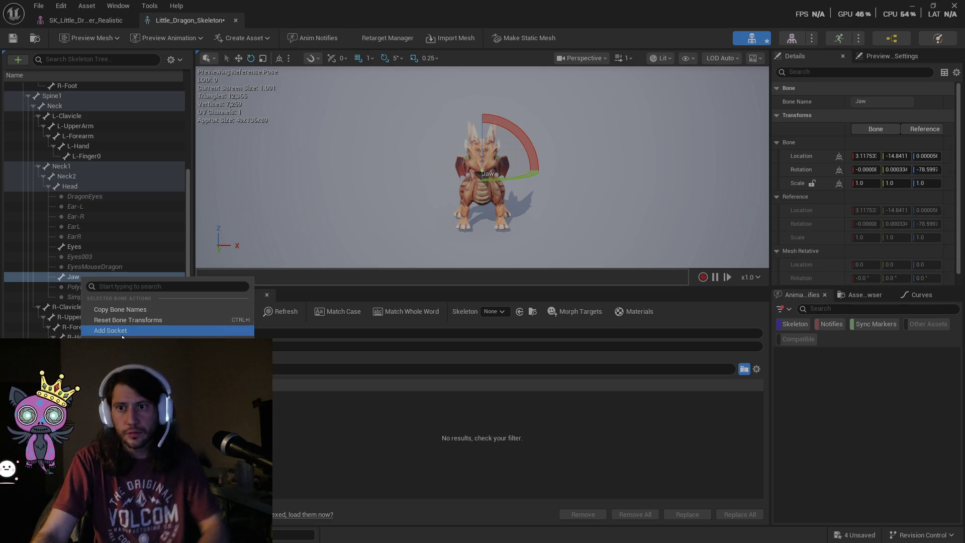
click(122, 333)
Name the new socket JawSocket.
right_click(70, 287)
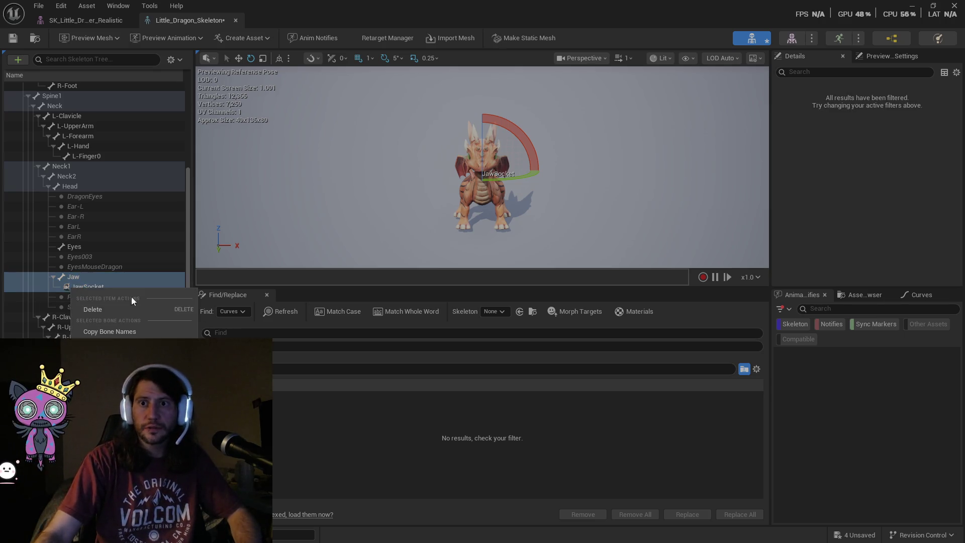
mouse_move(126, 372)
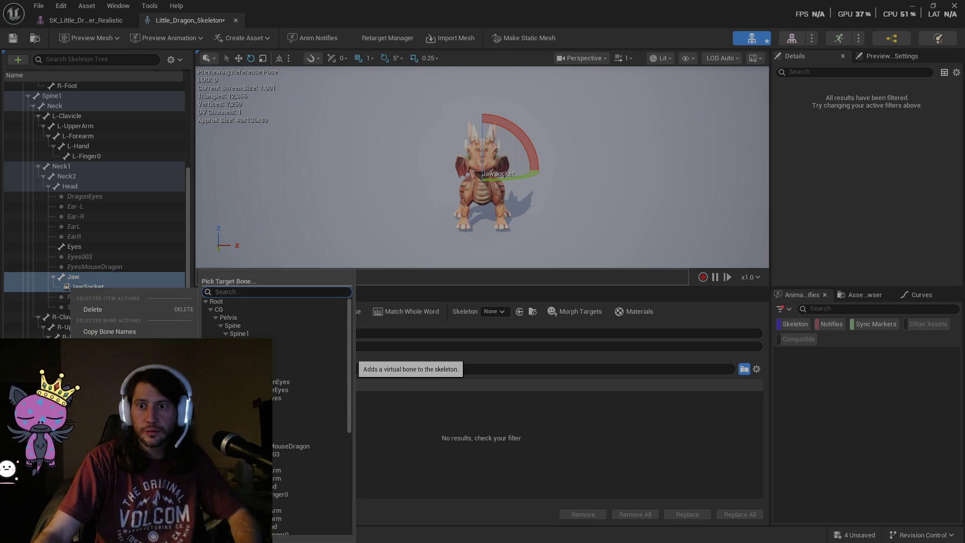
click(83, 287)
click(83, 288)
right_click(83, 287)
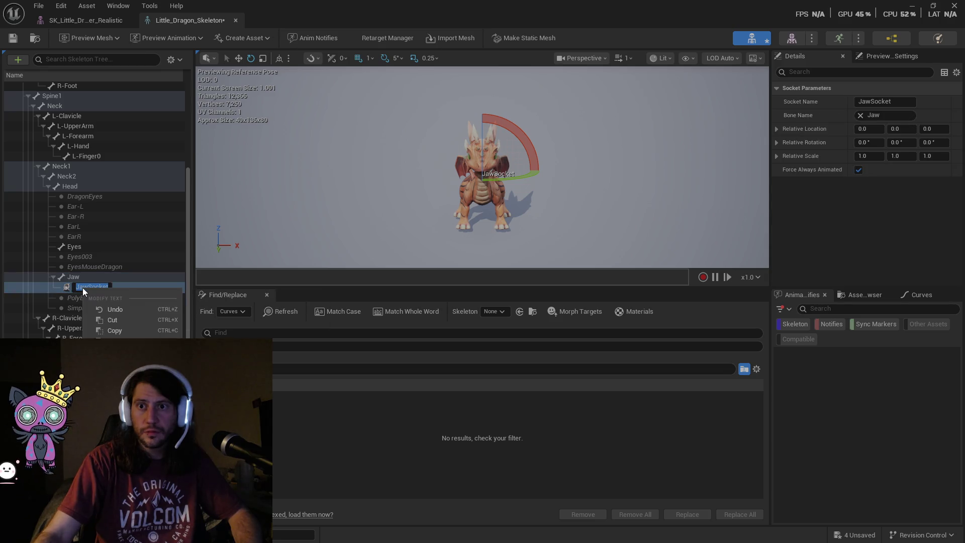
key(Escape)
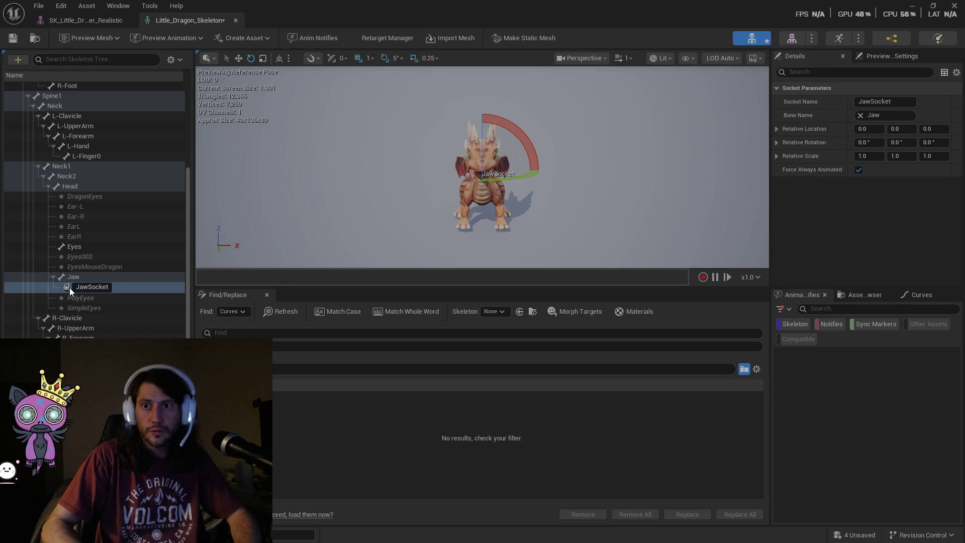
key(Delete)
key(Delete)
key(Delete)
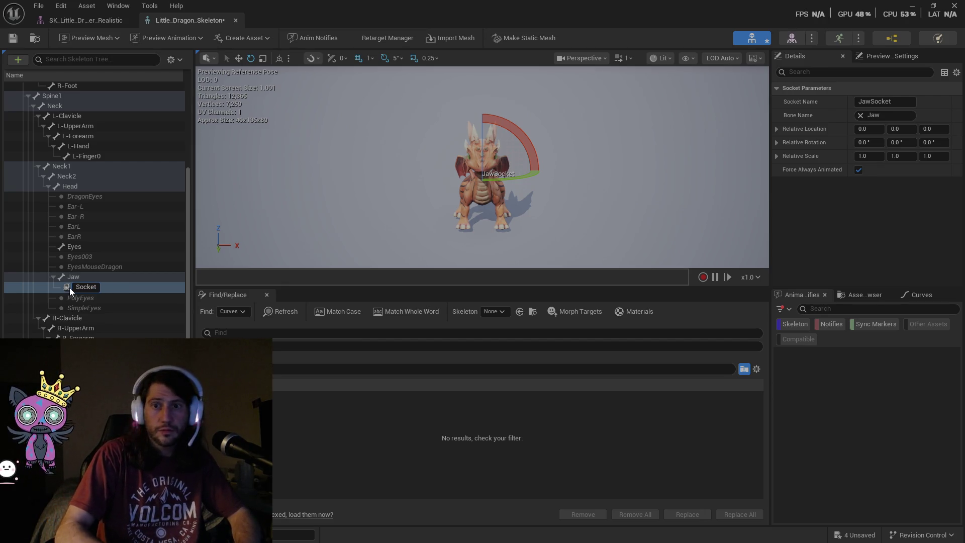
text(Atk)
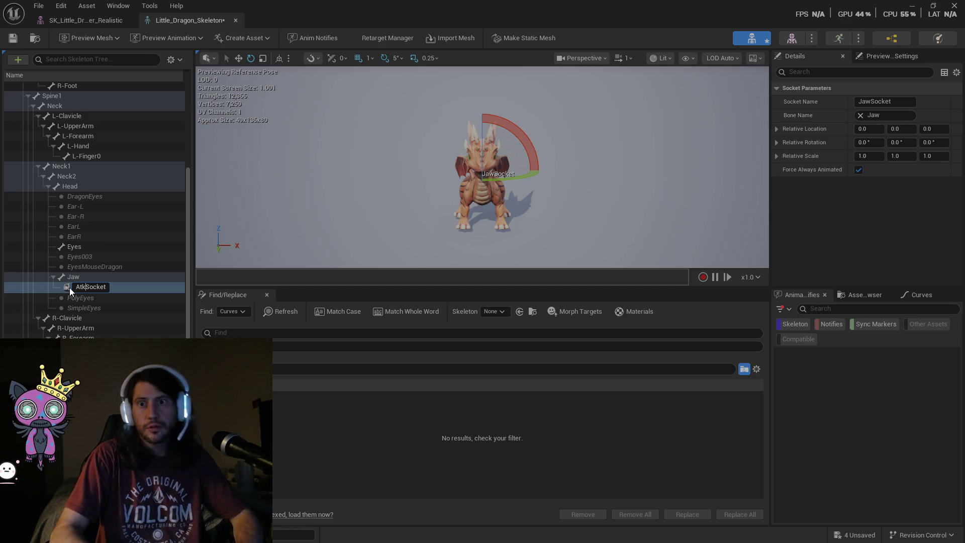
key(BackSpace)
key(BackSpace)
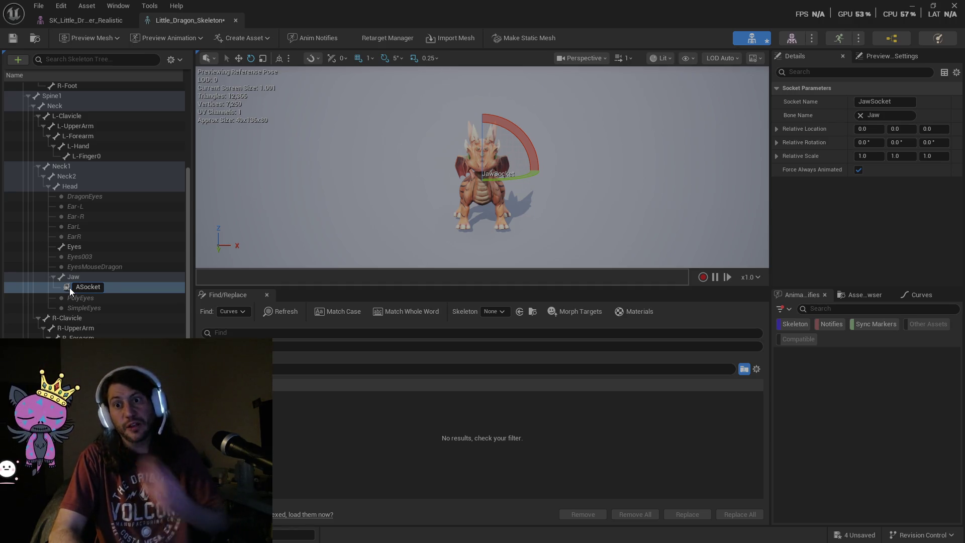
key(BackSpace)
text(Jaw)
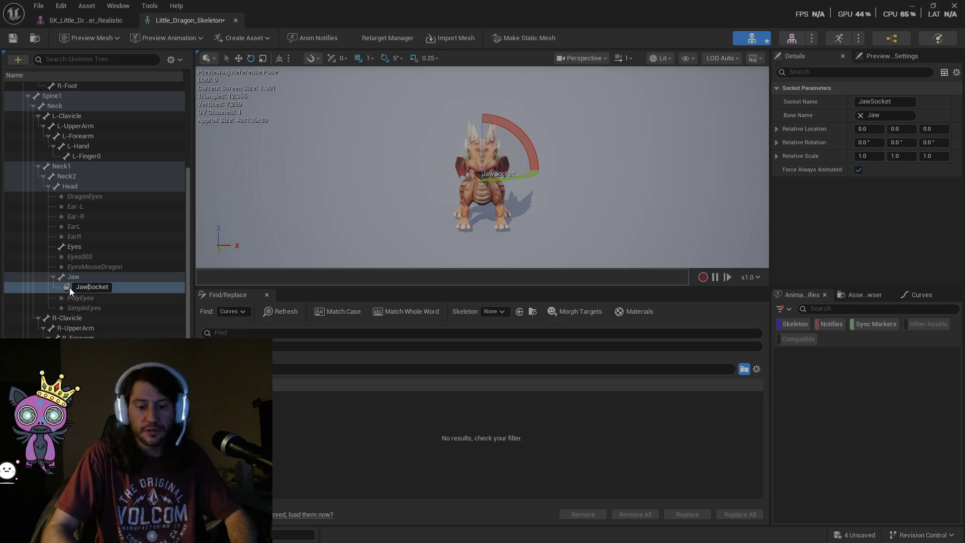
key(Return)
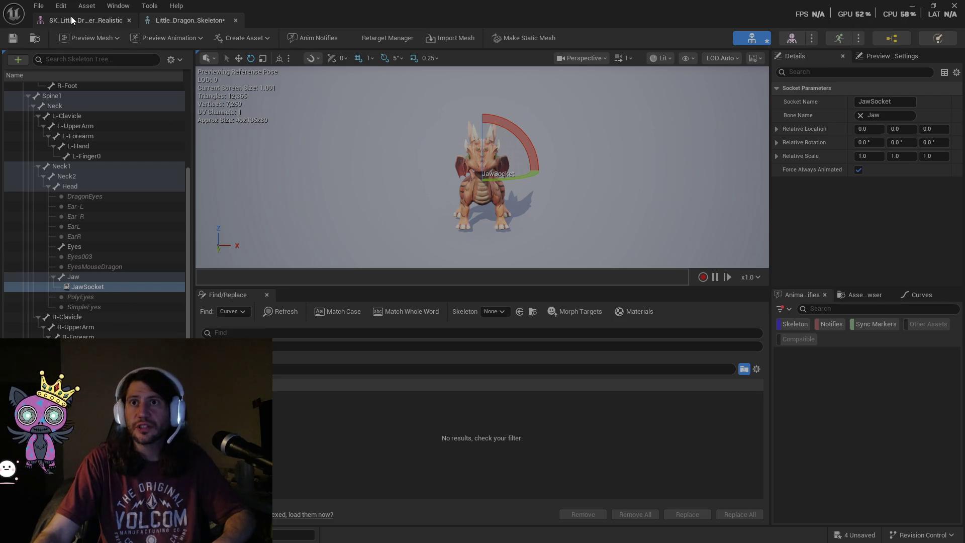
Move JawSocket forward past the snout to Relative Location X 17.21431.
key(ctrl+space)
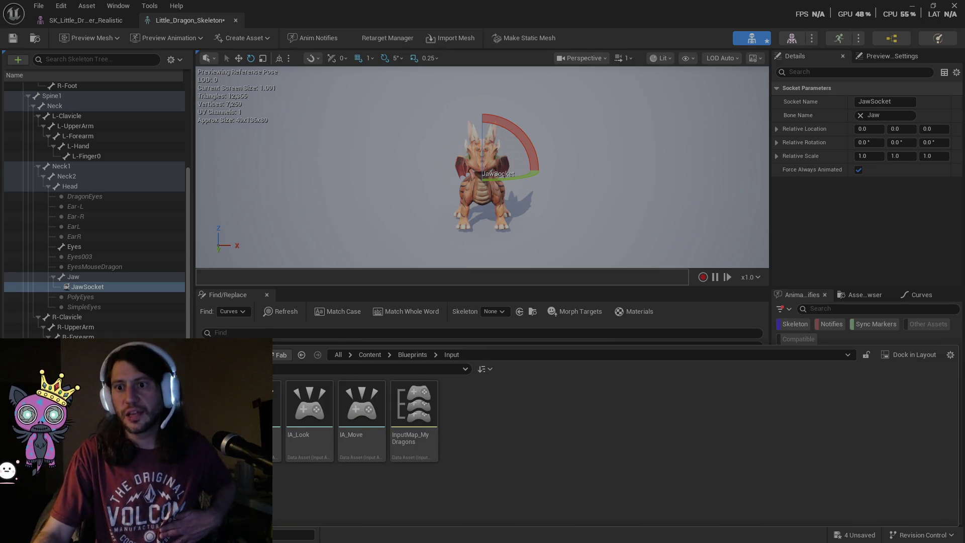
mouse_move(257, 425)
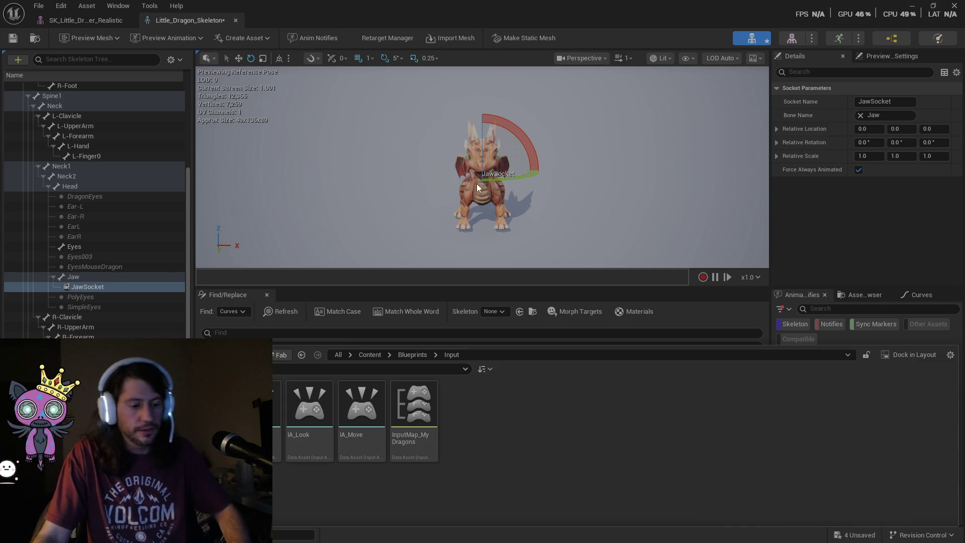
drag(476, 183, 455, 186)
key(e)
mouse_move(531, 188)
mouse_down()
mouse_move(512, 188)
mouse_move(576, 189)
mouse_move(528, 176)
mouse_move(438, 189)
mouse_up()
click(238, 58)
drag(282, 184, 260, 185)
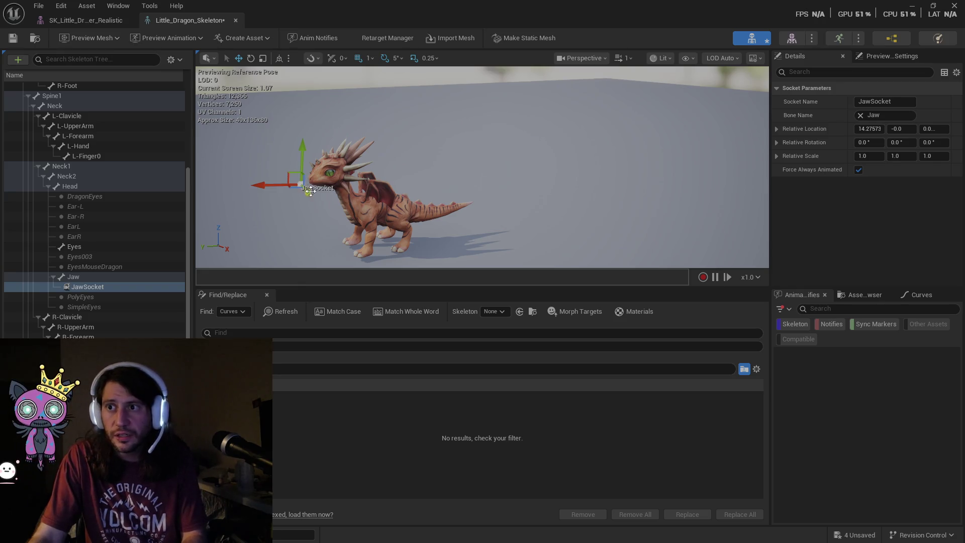
click(282, 190)
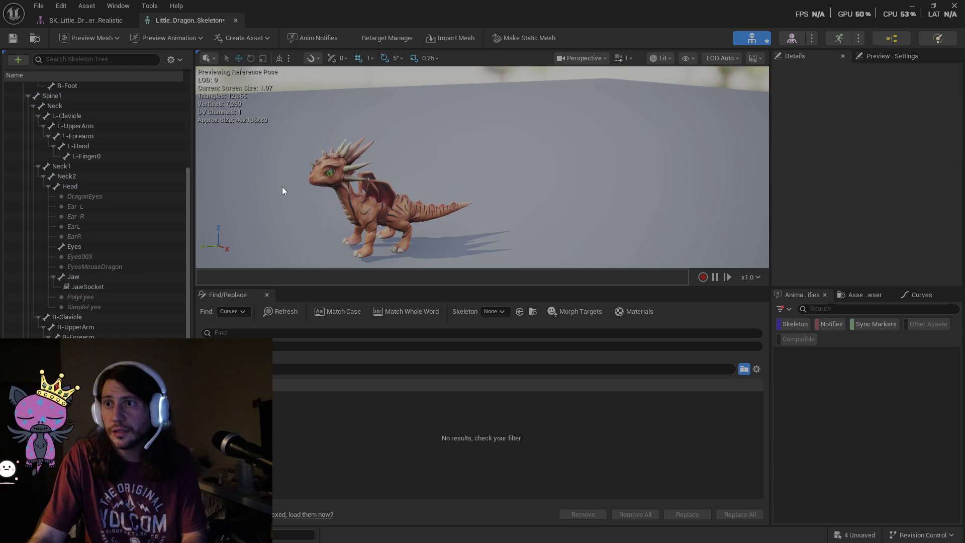
click(90, 286)
drag(259, 185, 258, 185)
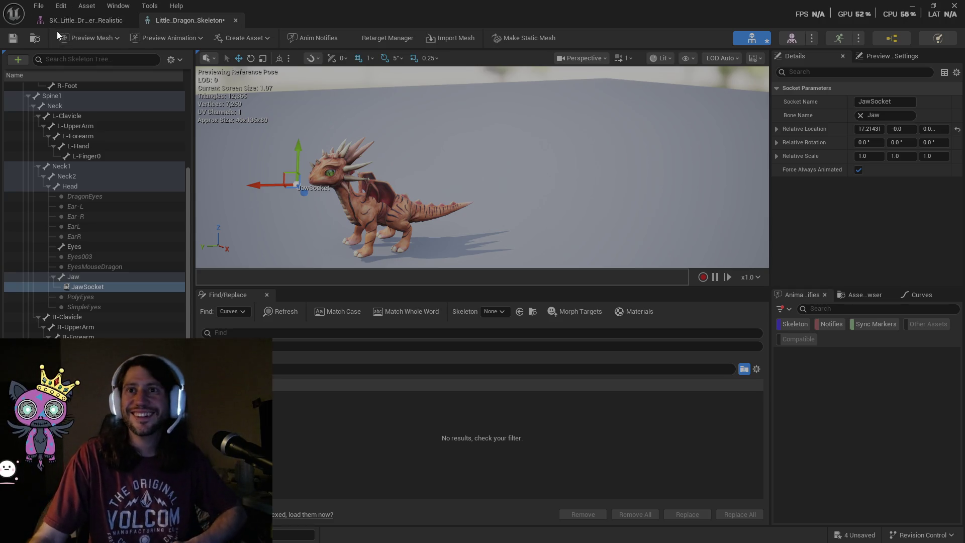
Return the Content Browser to the Blueprints folder and close the dragon mesh and skeleton editors.
click(65, 21)
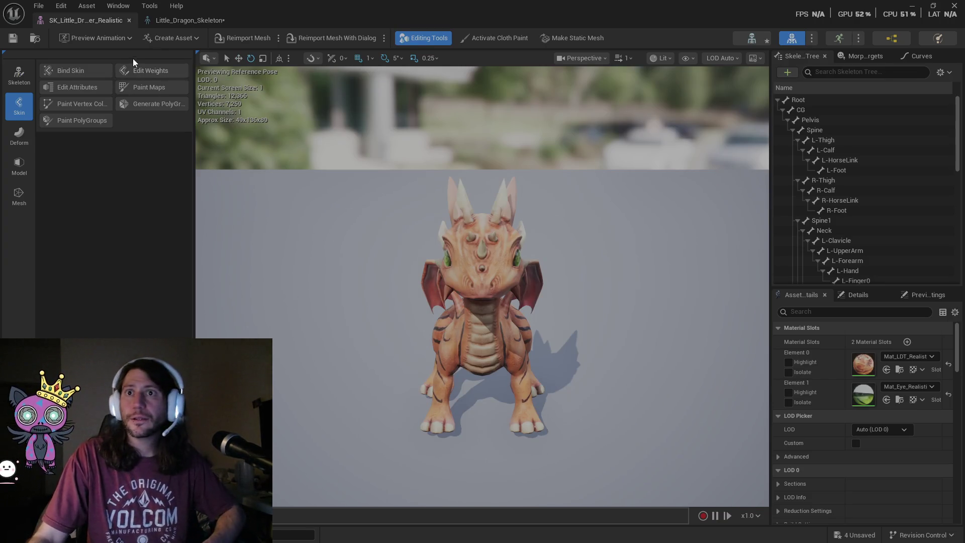
key(ctrl+space)
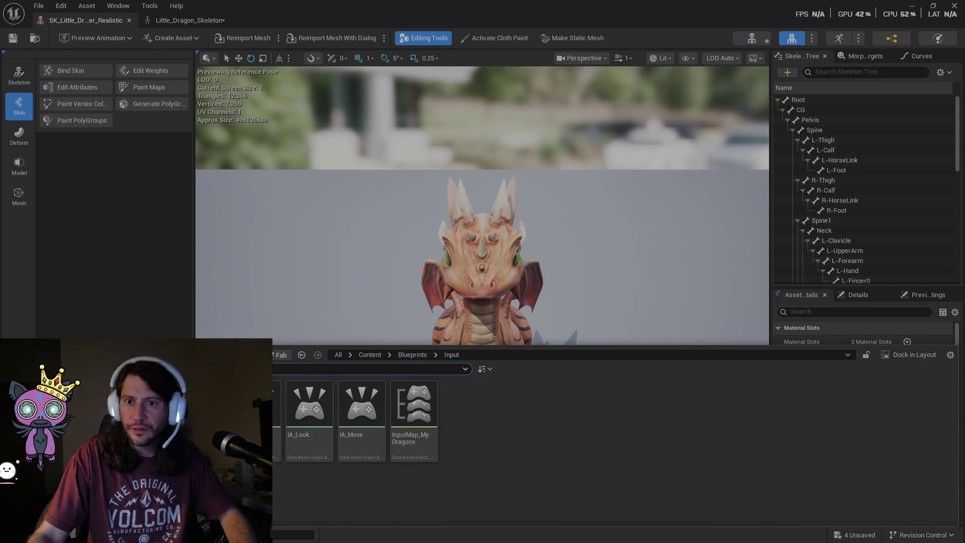
key(alt+Left)
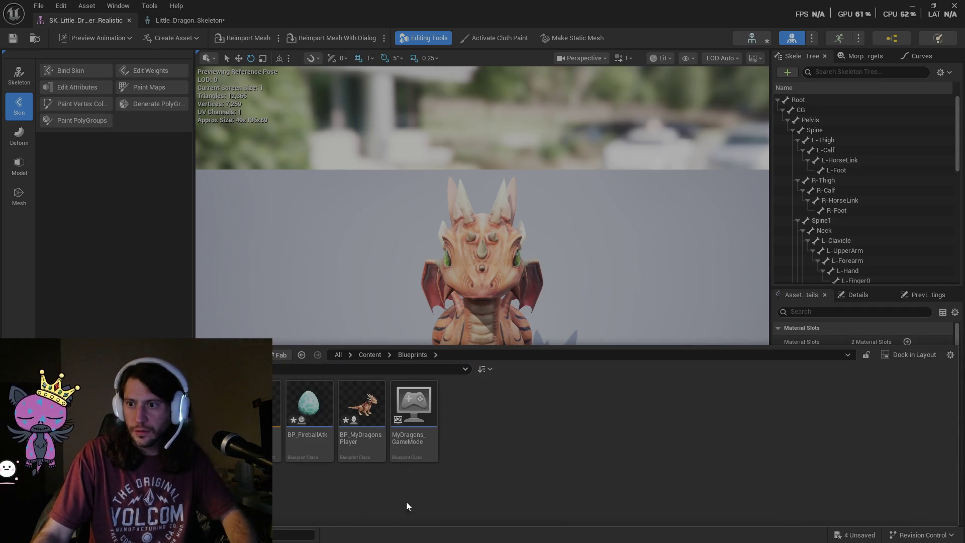
key(ctrl+space)
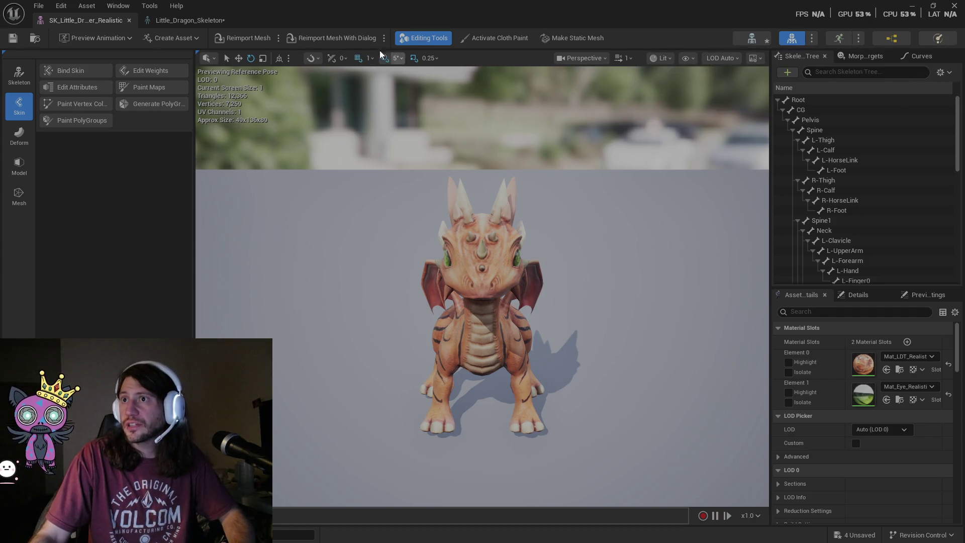
click(130, 20)
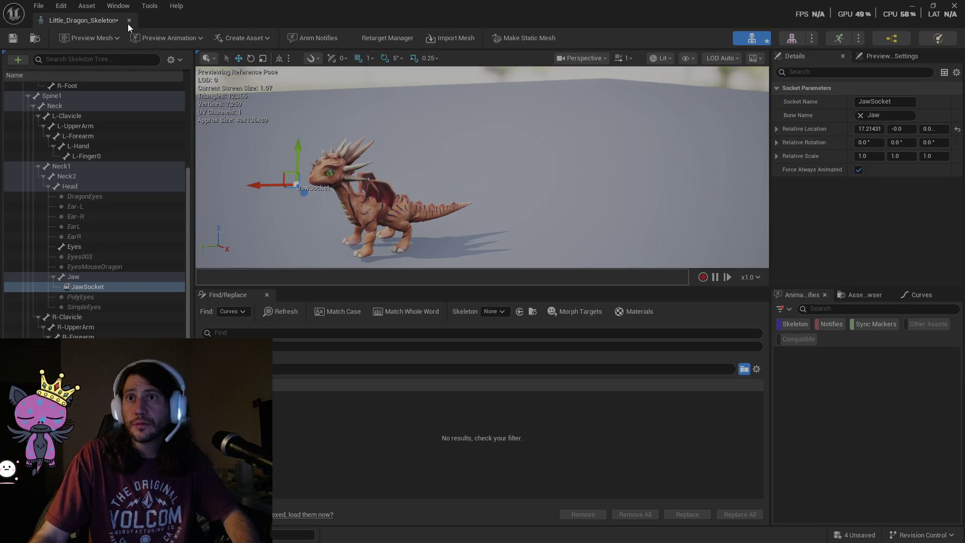
click(129, 21)
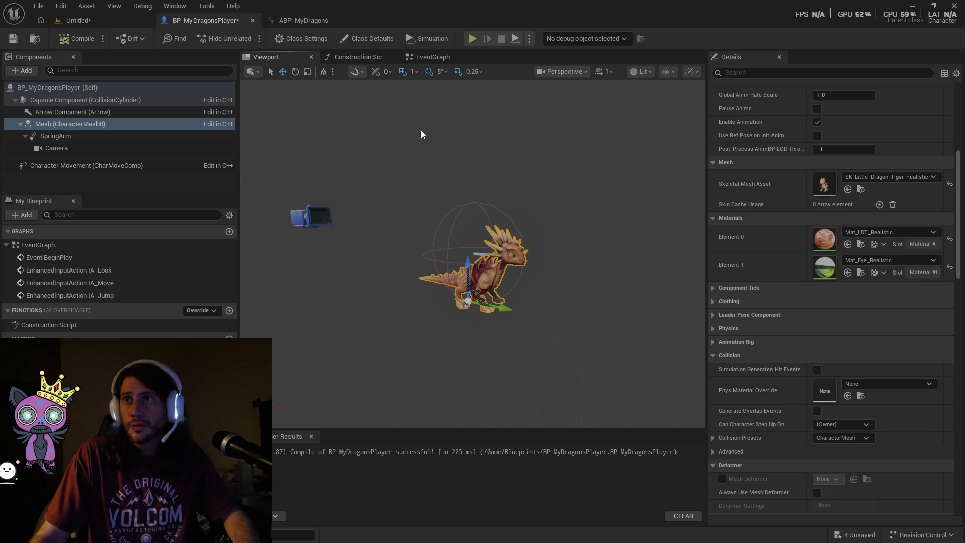
In the EventGraph, delete the unwanted nodes, leaving the IA_Look, IA_Move and IA_Jump events.
click(429, 56)
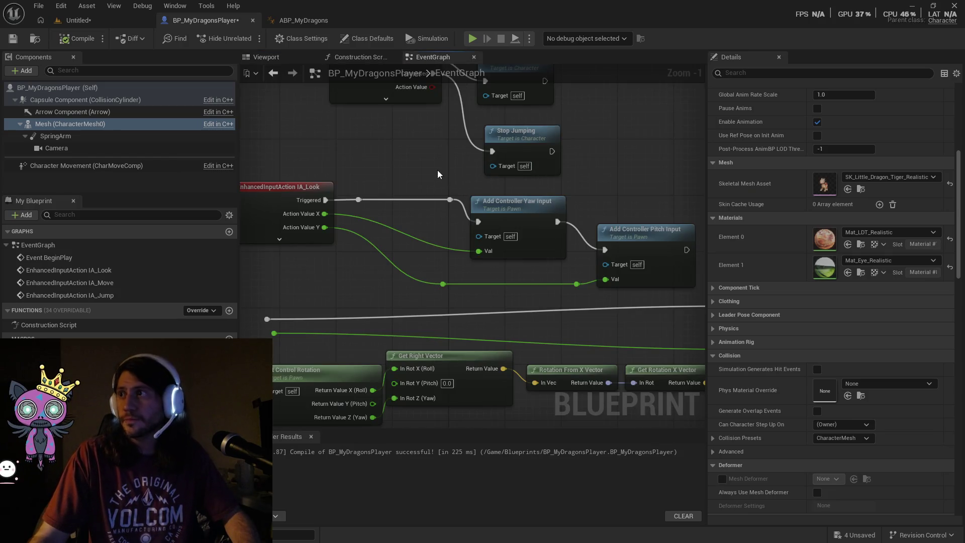
scroll(429, 140, down, 2)
drag(371, 267, 391, 131)
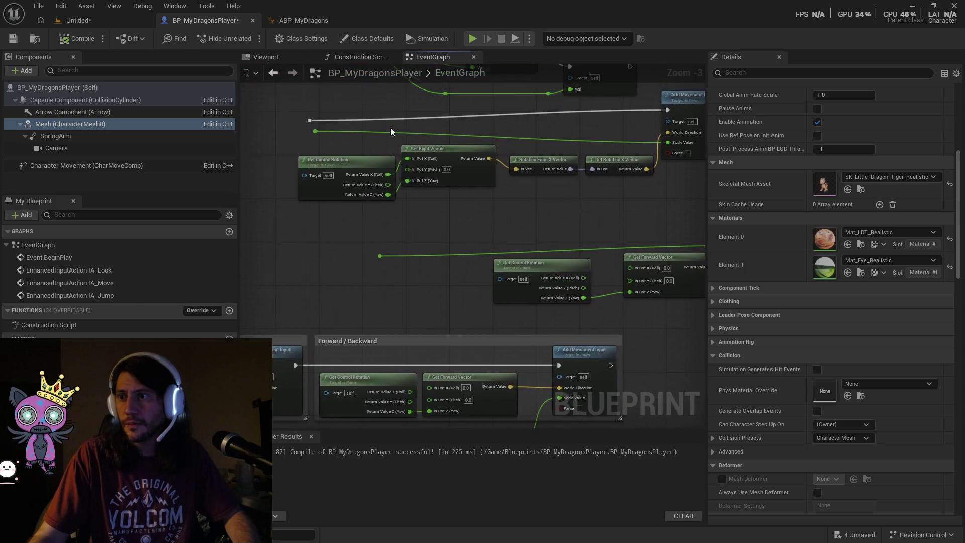
scroll(427, 171, down, 2)
mouse_move(637, 139)
mouse_down()
mouse_move(523, 213)
mouse_move(385, 241)
mouse_move(526, 207)
mouse_up()
key(Delete)
mouse_move(684, 186)
mouse_down()
mouse_move(328, 345)
mouse_move(276, 394)
mouse_move(280, 385)
mouse_up()
mouse_move(382, 296)
mouse_down()
mouse_move(640, 152)
mouse_move(701, 141)
mouse_move(619, 155)
mouse_move(604, 138)
mouse_up()
click(541, 239)
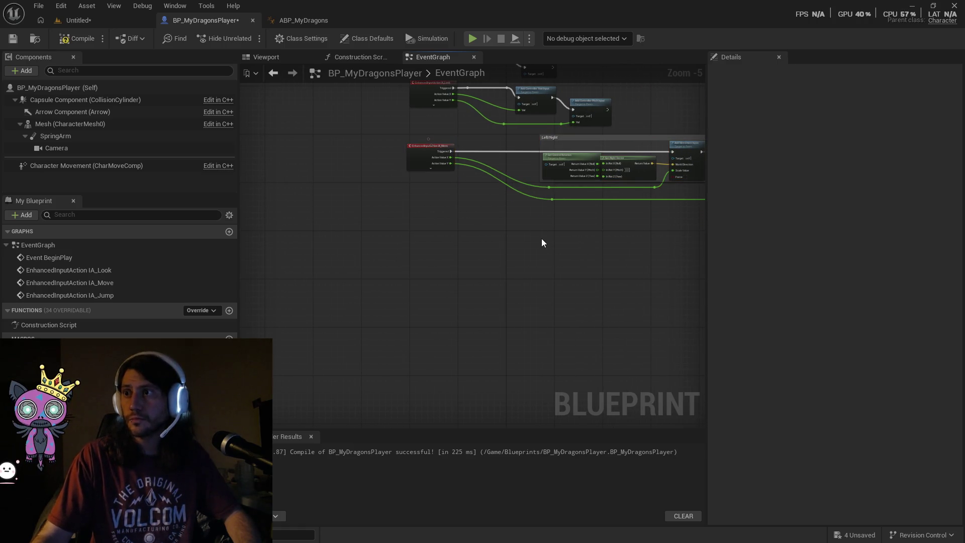
drag(586, 262, 522, 340)
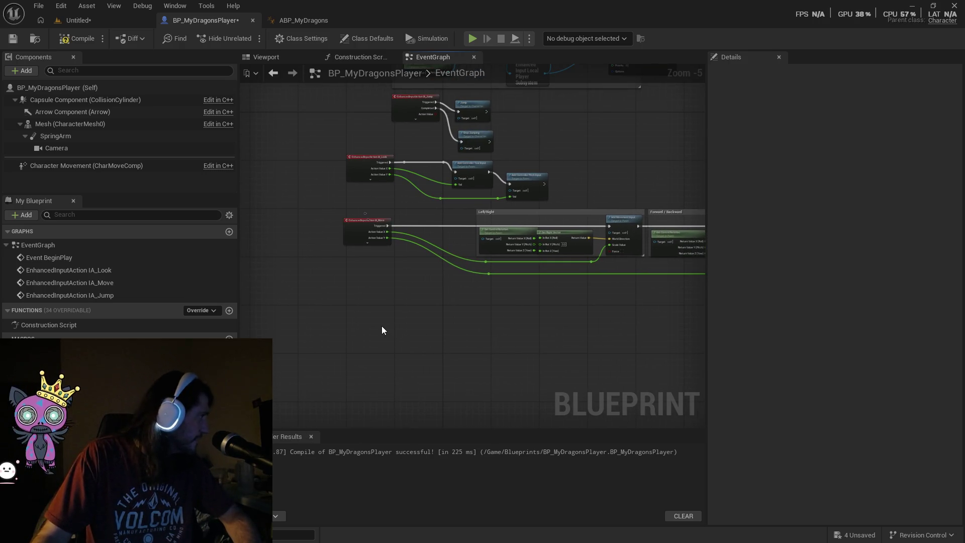
right_click(361, 321)
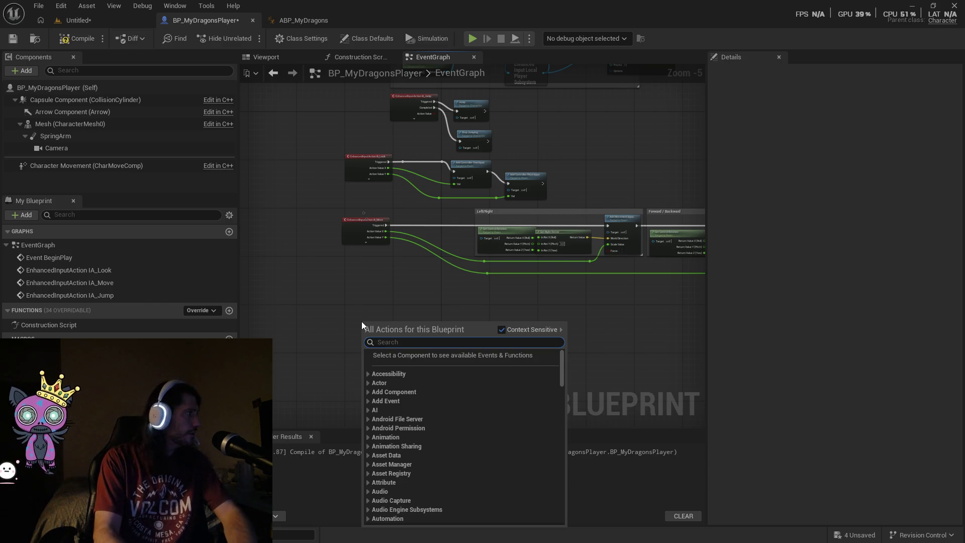
Add a Spawn Actor from Class node set to BP_FireballAtk and move it to the upper right.
text(spawn)
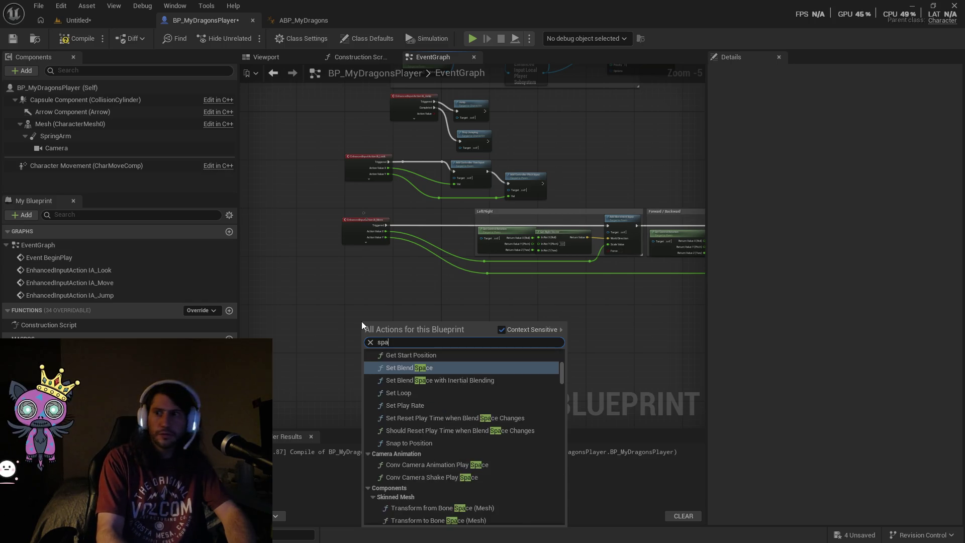
key(Return)
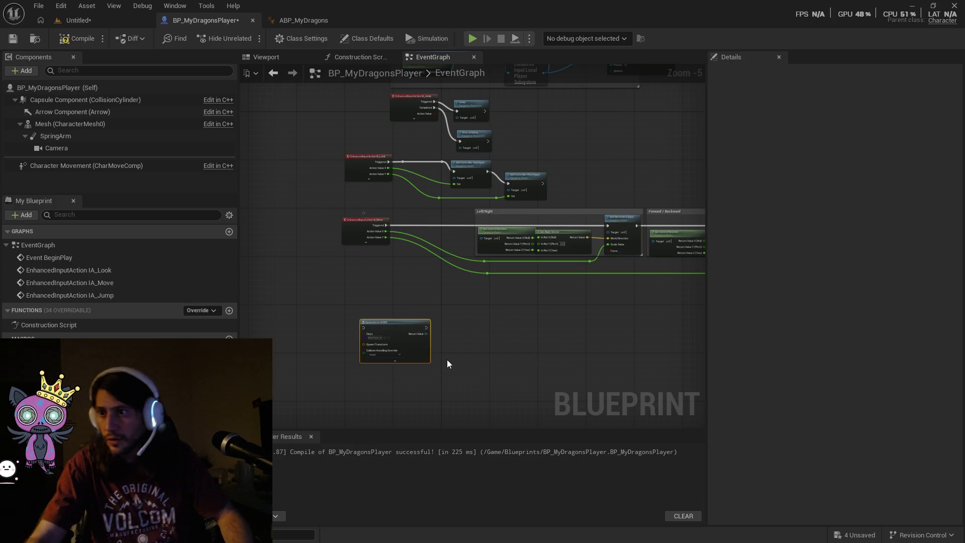
scroll(447, 360, up, 6)
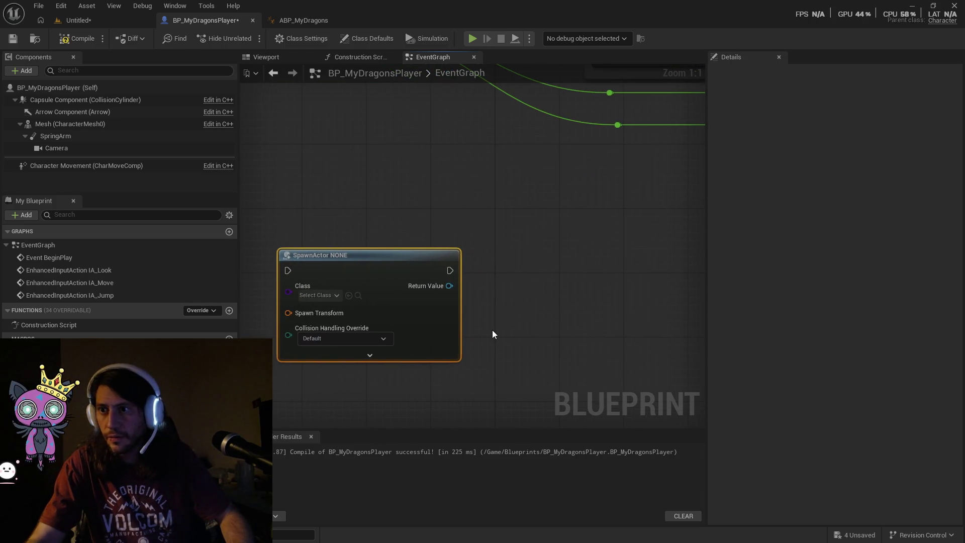
scroll(492, 330, down, 1)
drag(495, 328, 556, 311)
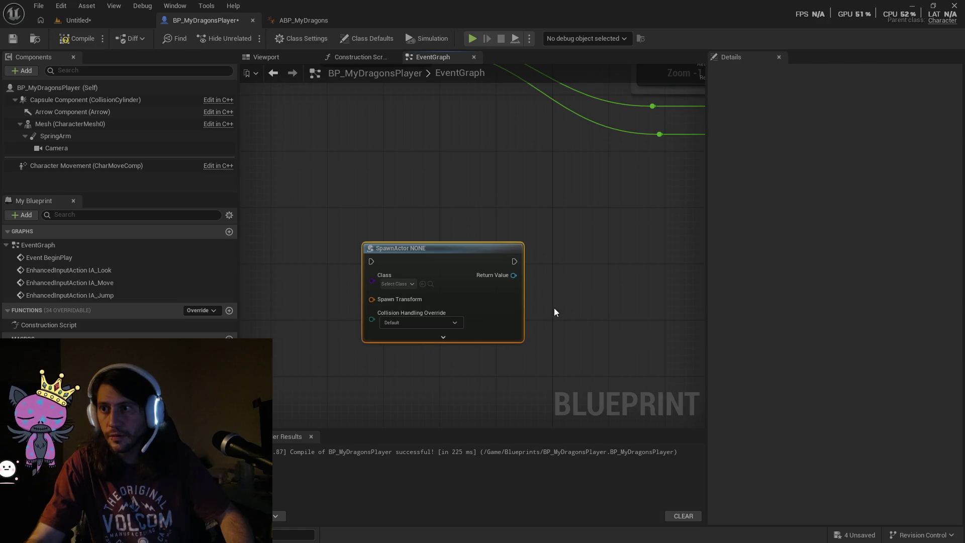
click(409, 284)
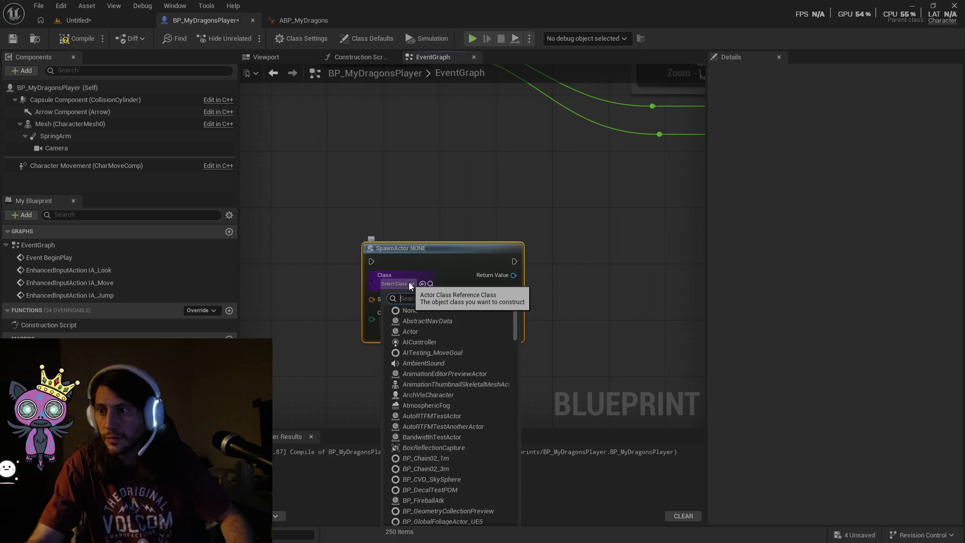
text(BP)
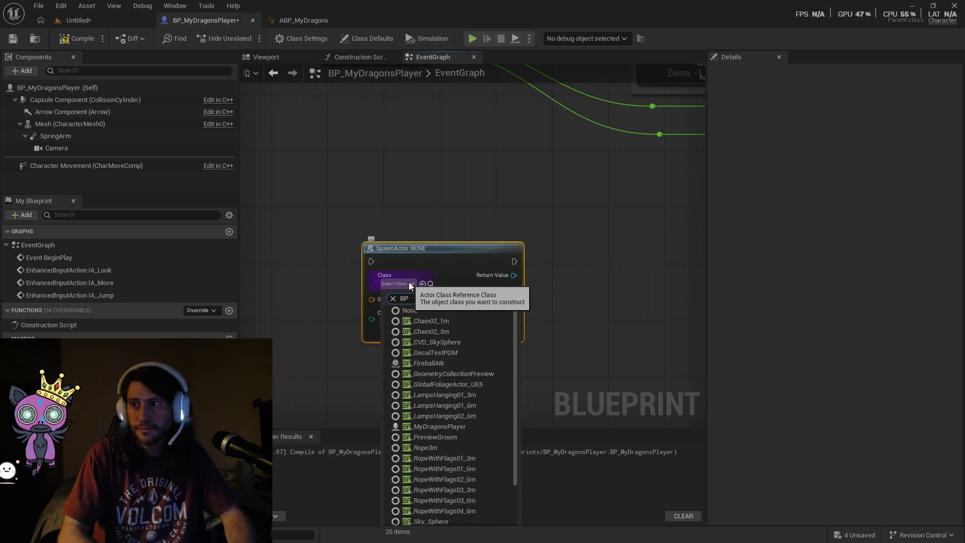
text(_F)
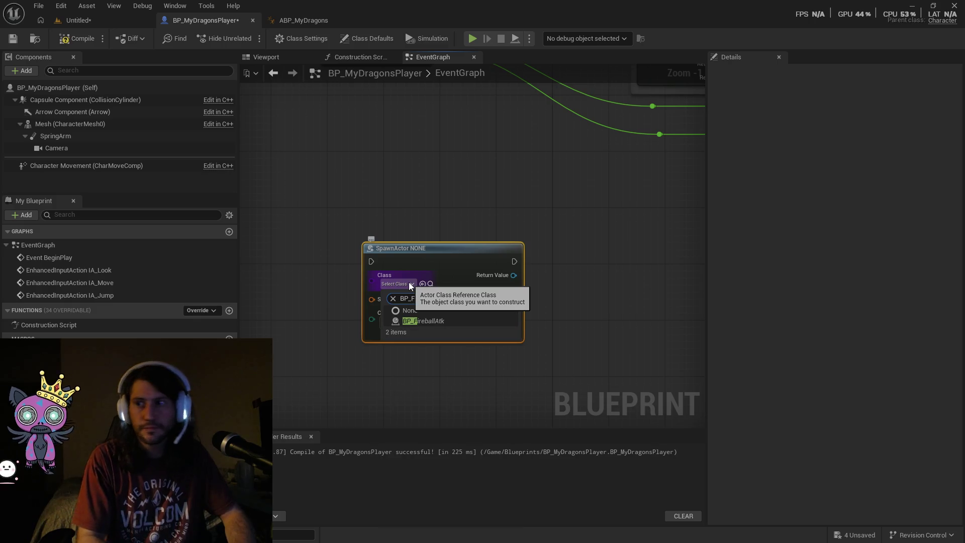
click(415, 320)
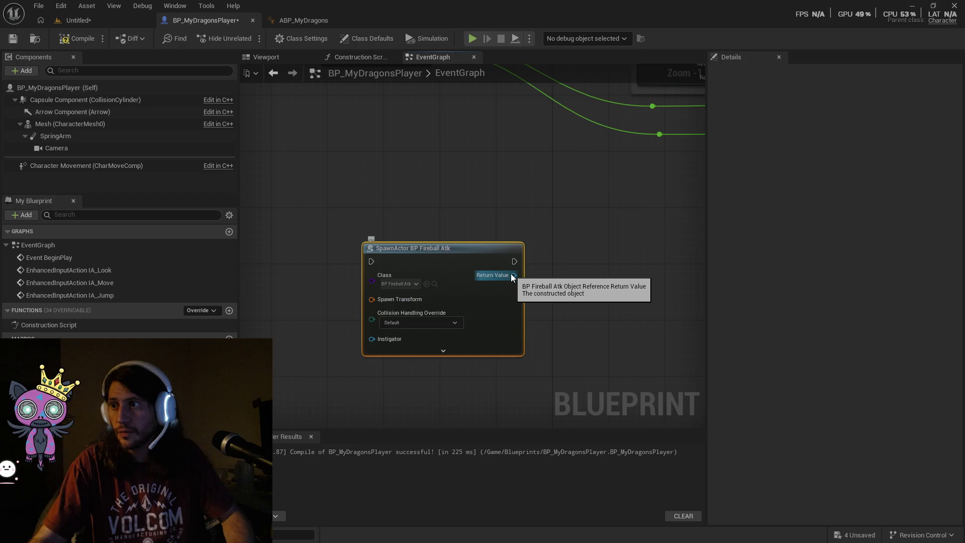
drag(434, 250, 653, 197)
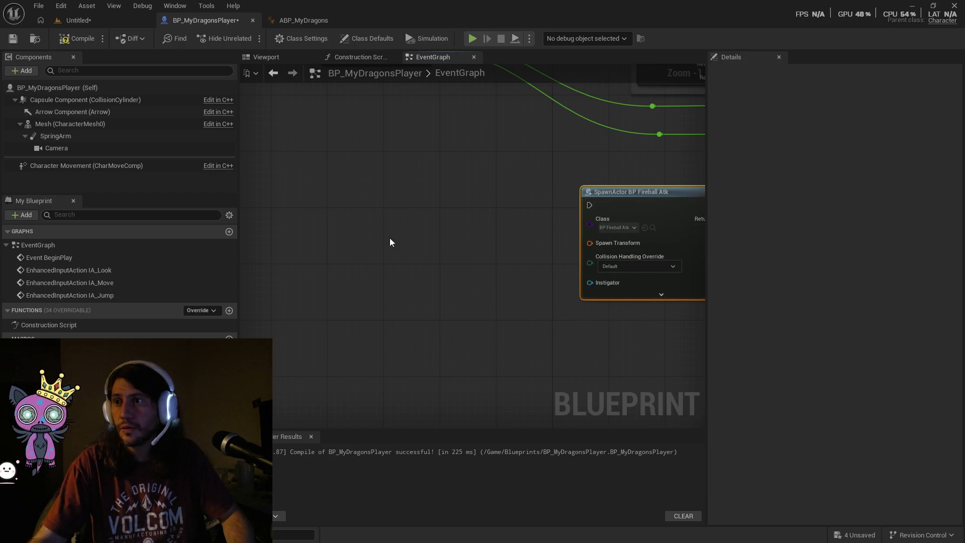
Add an IA_BasicAttack Enhanced Action Event, found by searching 'IA_', and position it beside SpawnActor.
right_click(361, 225)
text(enhance)
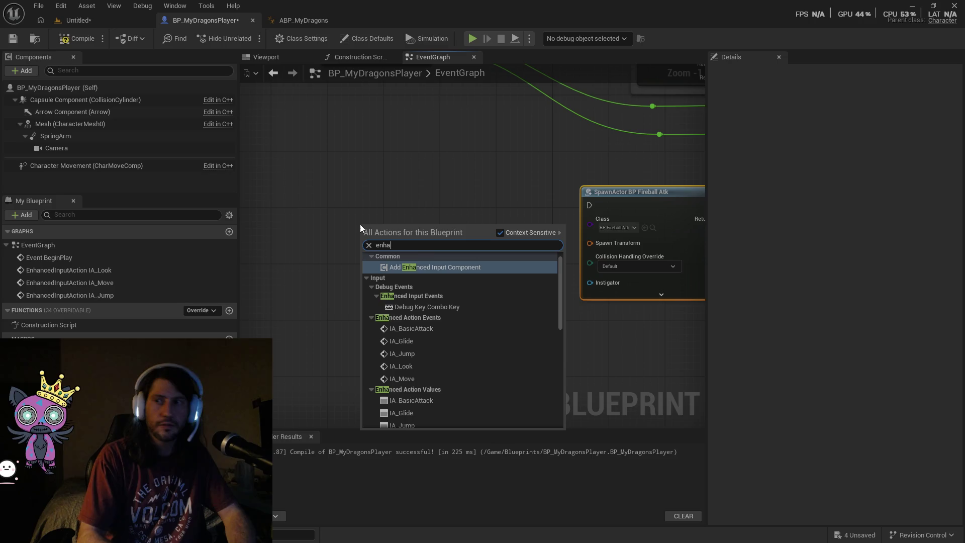
key(BackSpace)
key(BackSpace)
key(BackSpace)
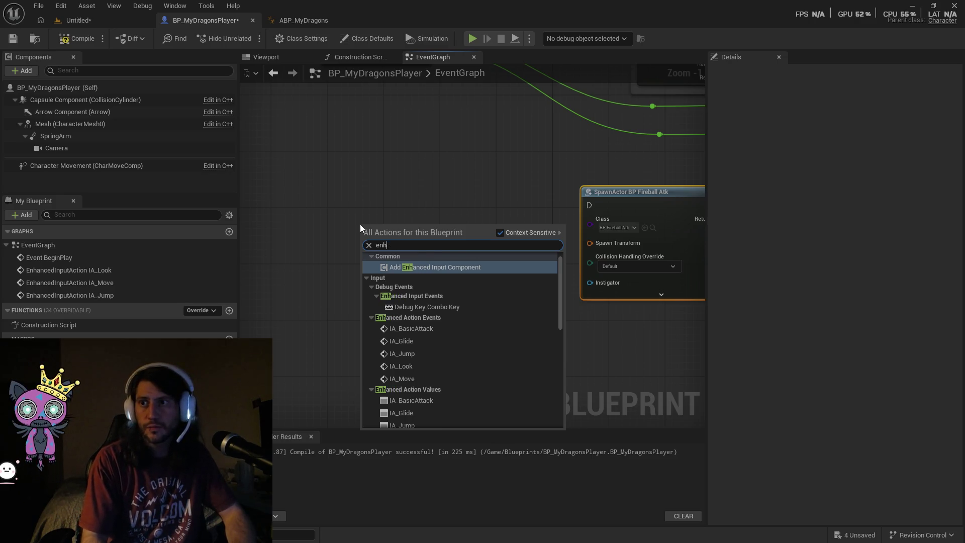
text(Ia_)
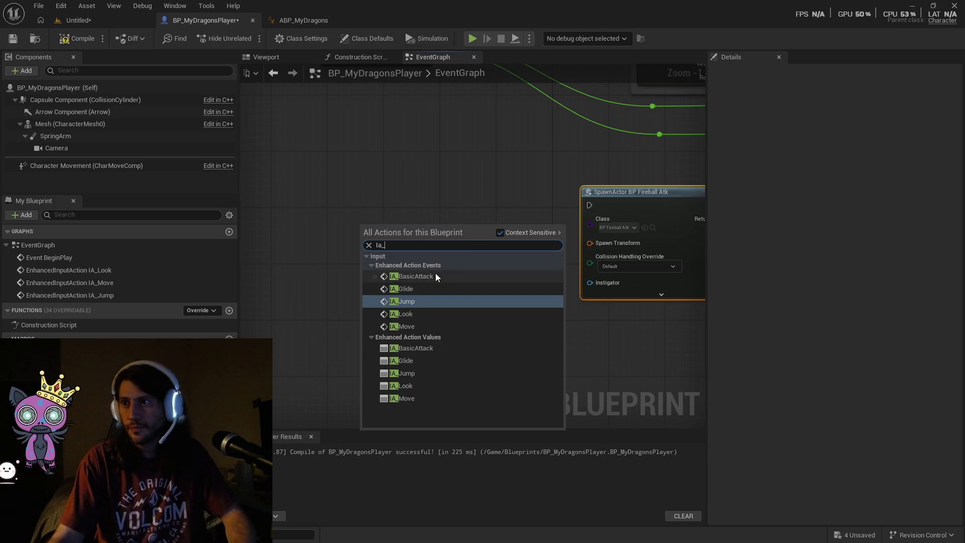
click(436, 275)
mouse_move(424, 225)
mouse_down()
mouse_move(369, 192)
mouse_move(359, 170)
mouse_move(428, 196)
mouse_move(587, 206)
mouse_up()
drag(381, 172, 395, 186)
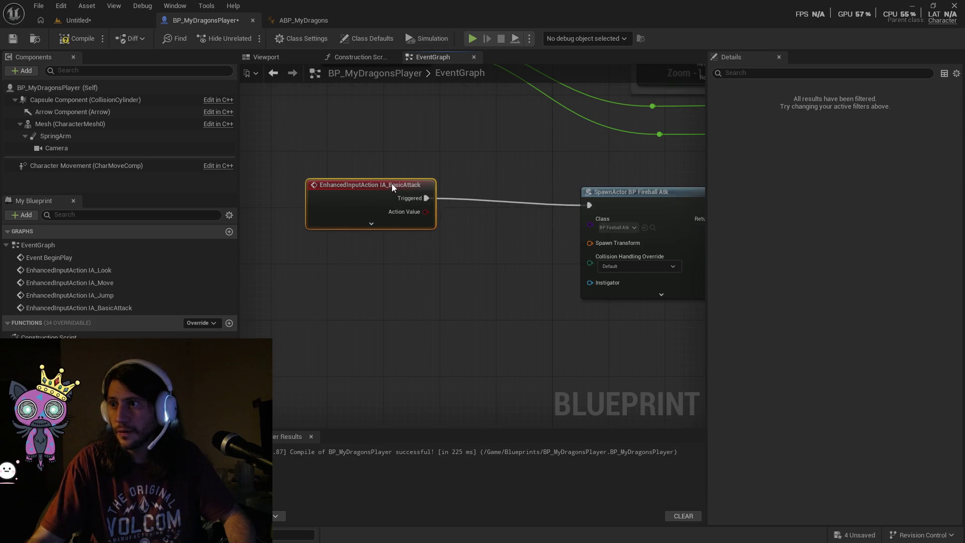
drag(492, 262, 374, 248)
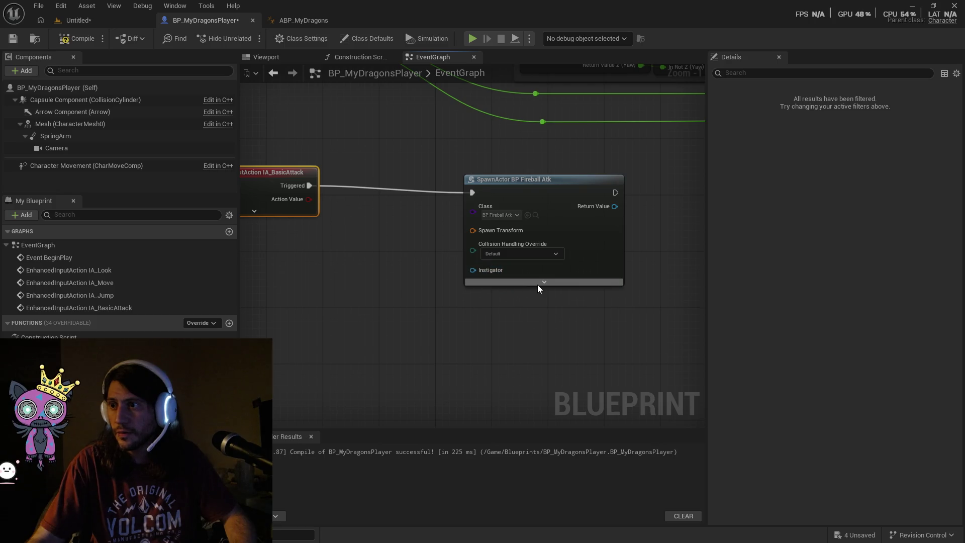
Wire a new Get Actor Transform node, found by searching 'actor', into SpawnActor's Spawn Transform.
click(541, 283)
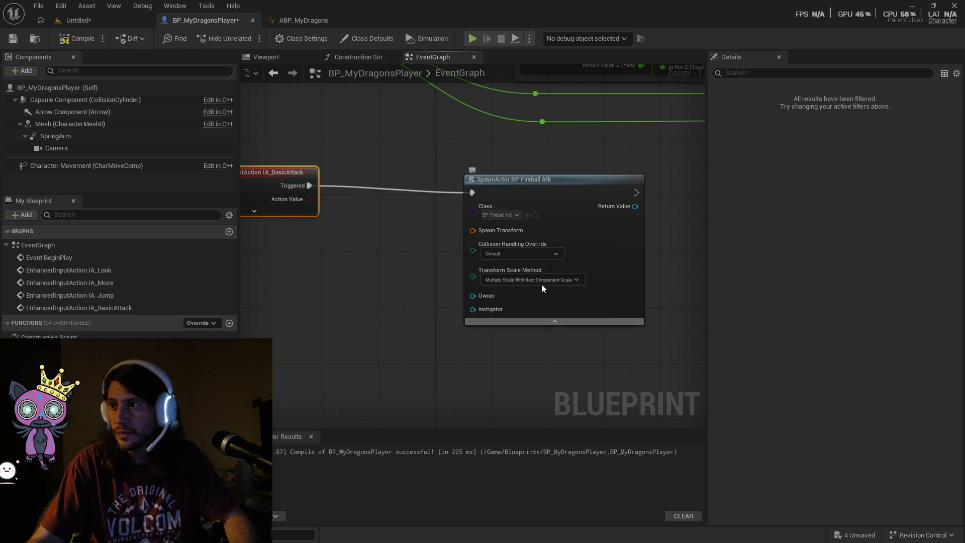
click(556, 323)
drag(472, 230, 416, 232)
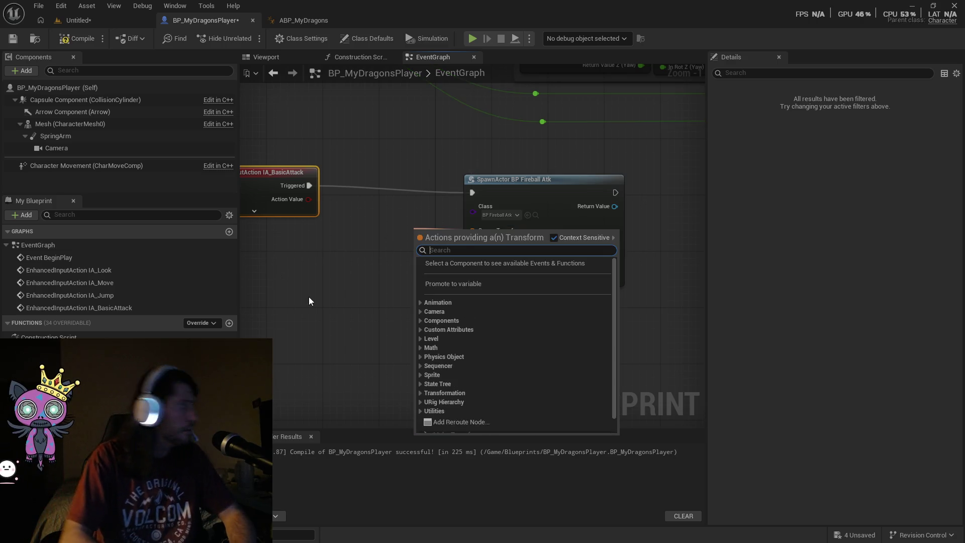
text(rot)
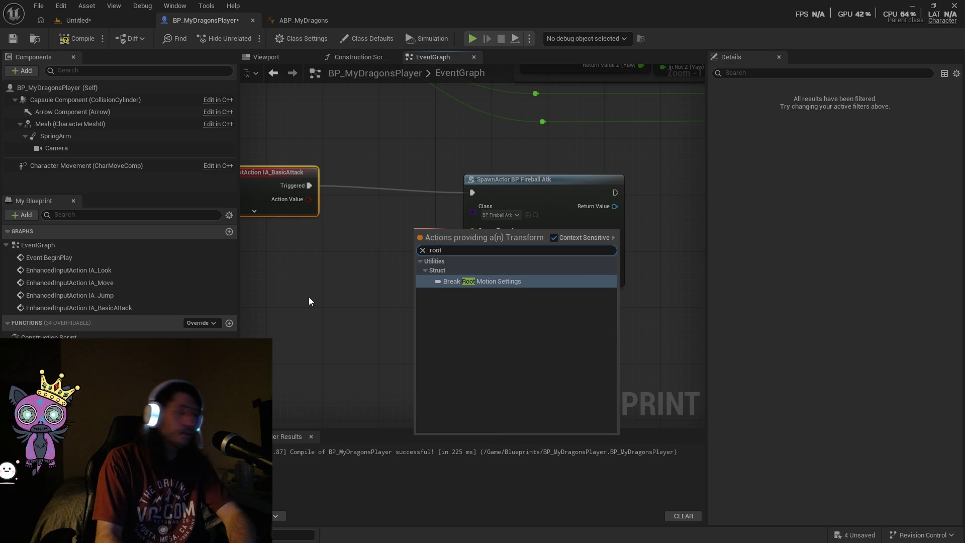
key(BackSpace)
key(BackSpace)
key(BackSpace)
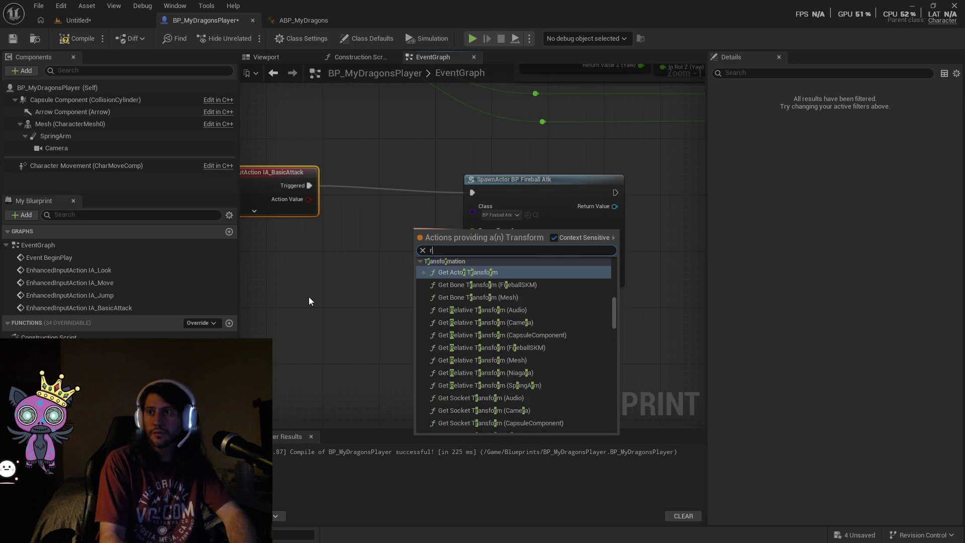
text(actor)
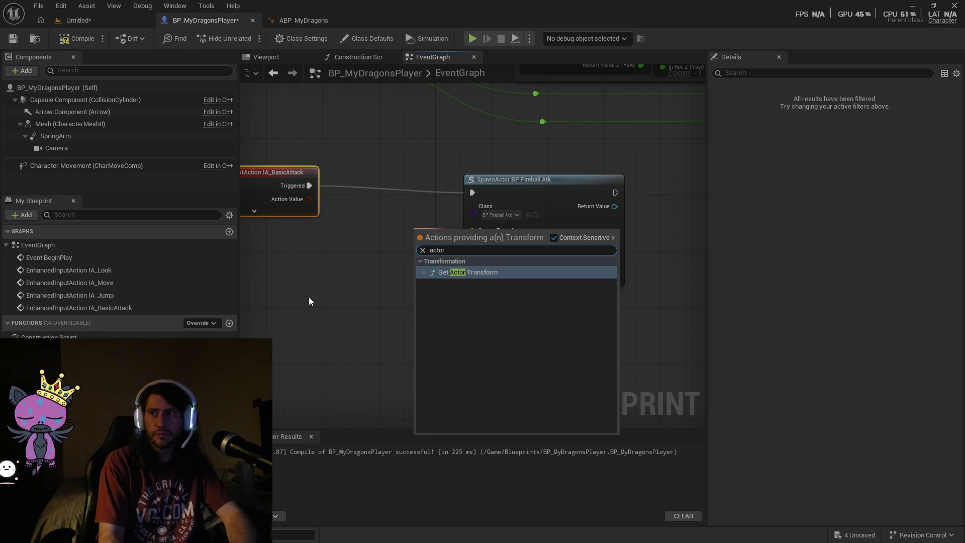
key(Return)
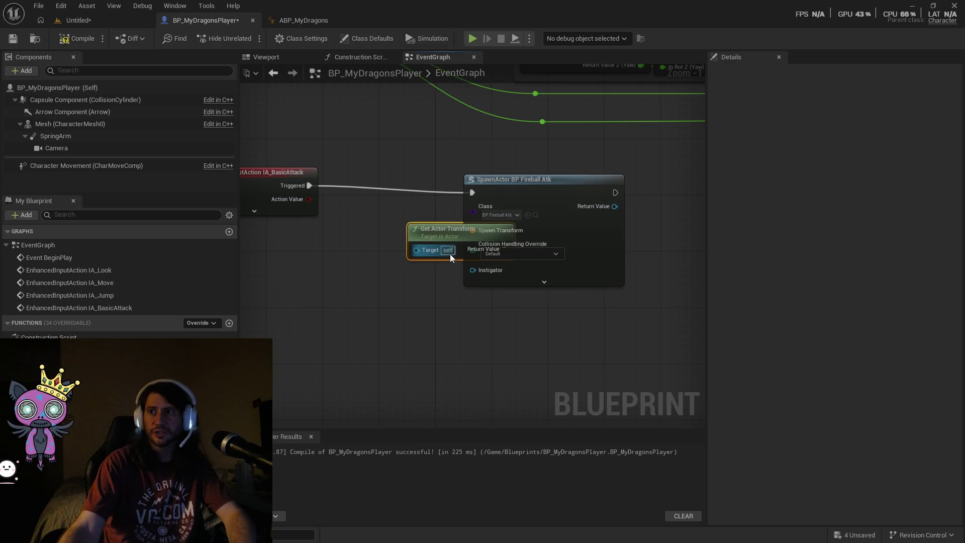
drag(437, 234, 310, 276)
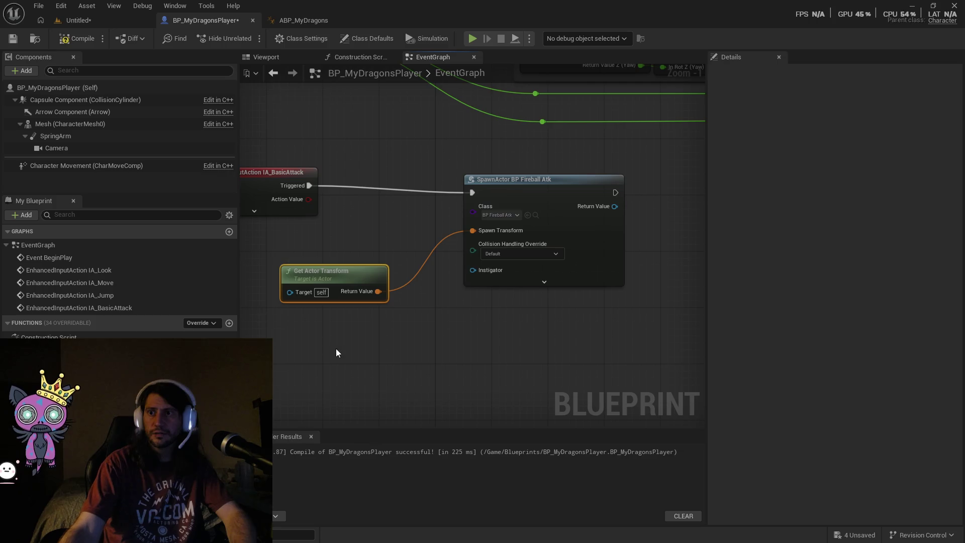
drag(327, 334, 399, 342)
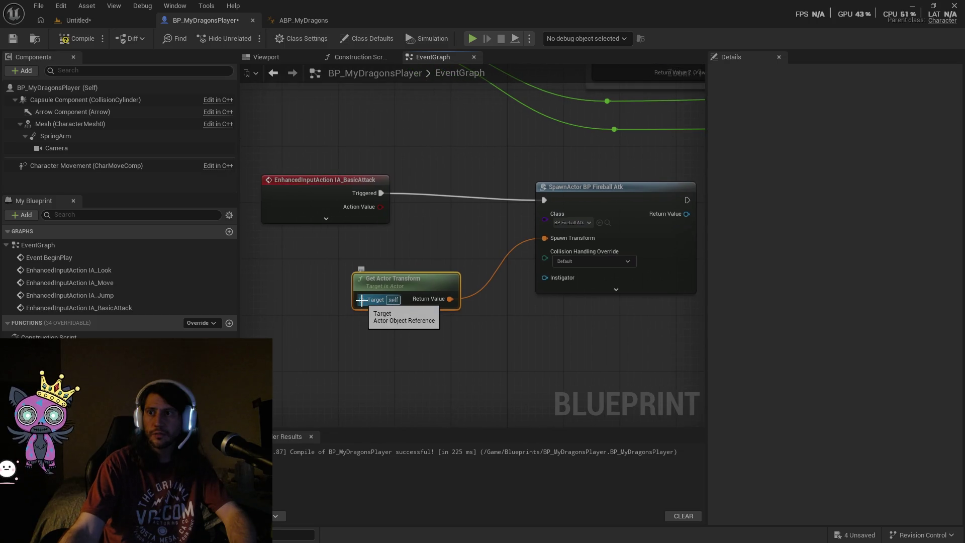
drag(362, 300, 335, 292)
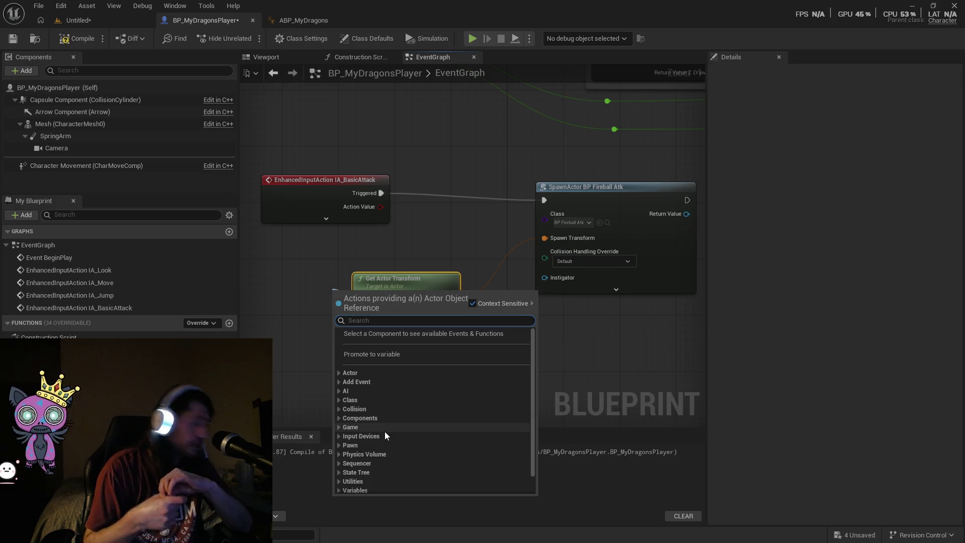
click(475, 231)
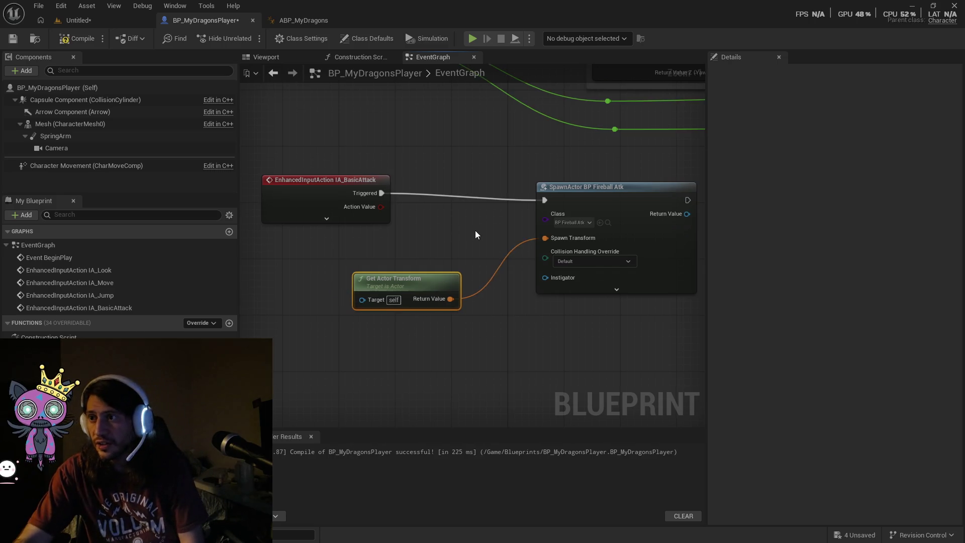
Set the SpawnActor node's Collision Handling Override to 'Always Spawn, Ignore Collisions'.
right_click(475, 230)
right_click(465, 227)
click(445, 251)
mouse_move(478, 240)
mouse_down()
mouse_move(470, 287)
mouse_move(357, 256)
mouse_up()
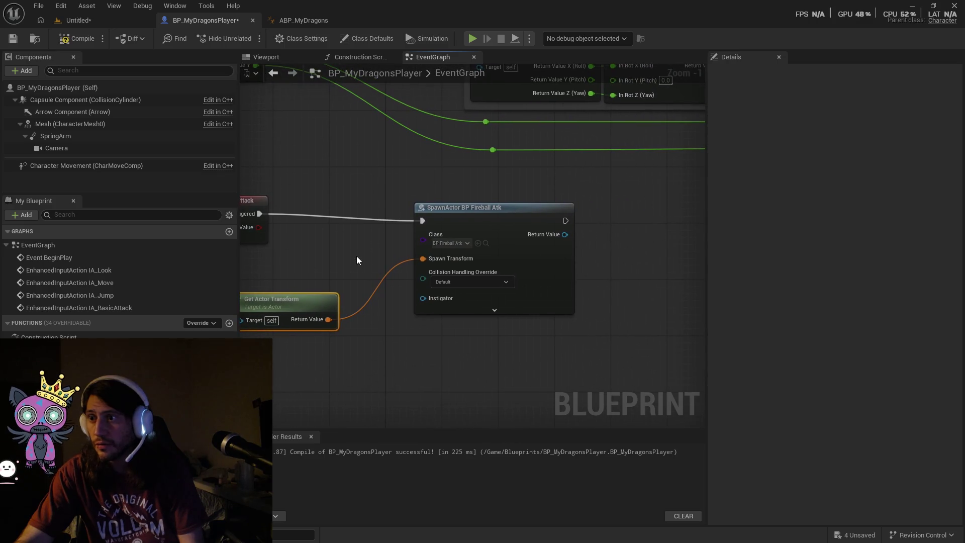
click(459, 282)
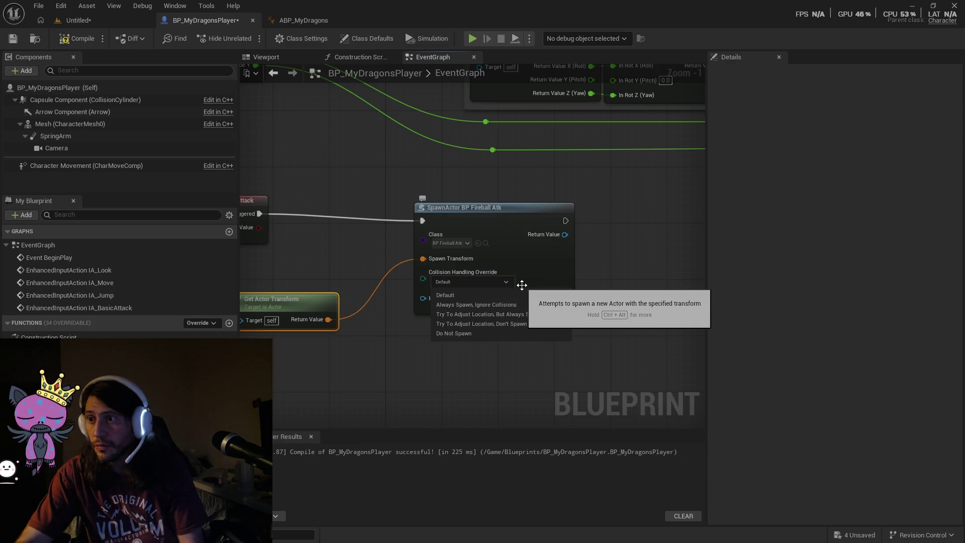
click(507, 306)
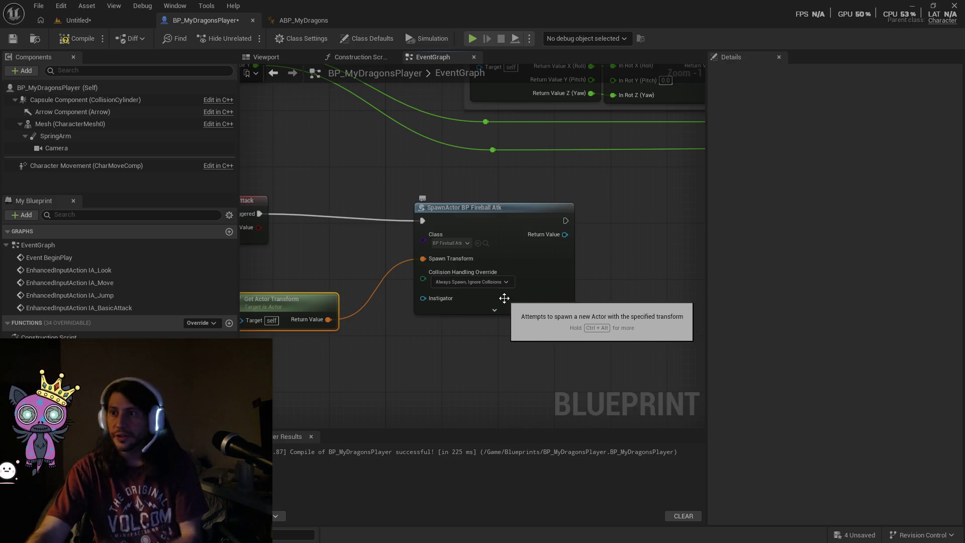
mouse_move(315, 289)
mouse_down()
mouse_move(378, 284)
mouse_move(354, 273)
mouse_move(344, 288)
mouse_up()
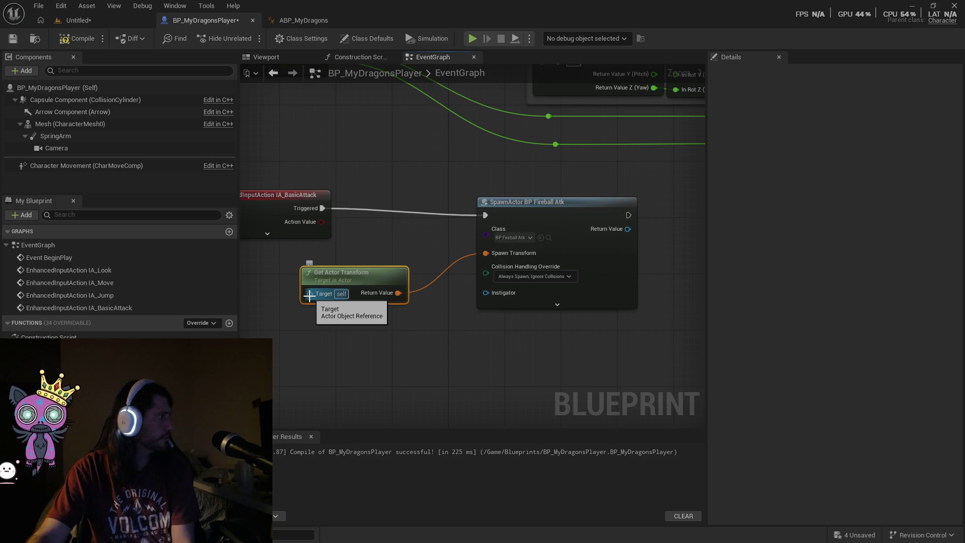
drag(308, 323, 353, 328)
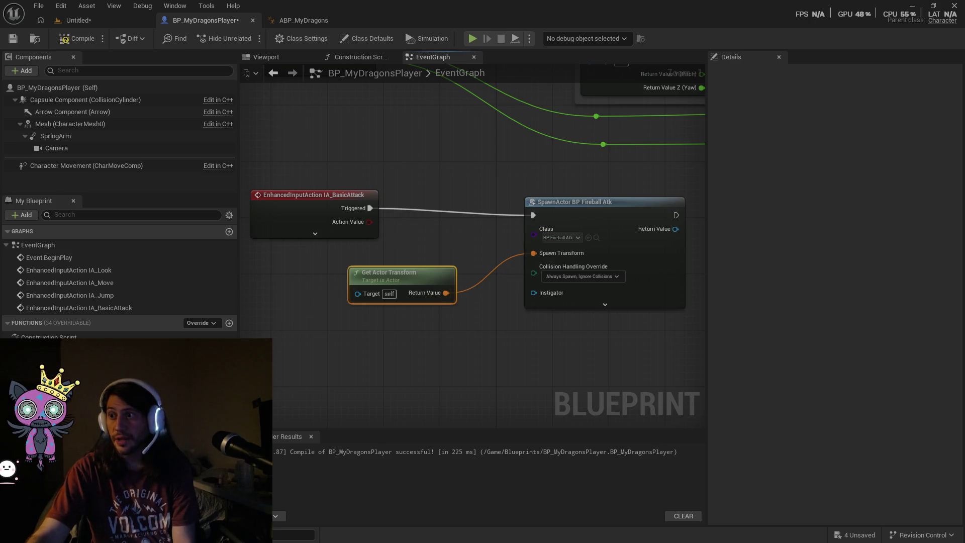
key(ctrl+space)
Add BP_FireballAtk as an Add Child Actor Component node, targeting SpawnActor's Return Value.
mouse_move(321, 301)
mouse_down()
mouse_move(405, 209)
mouse_move(407, 339)
mouse_up()
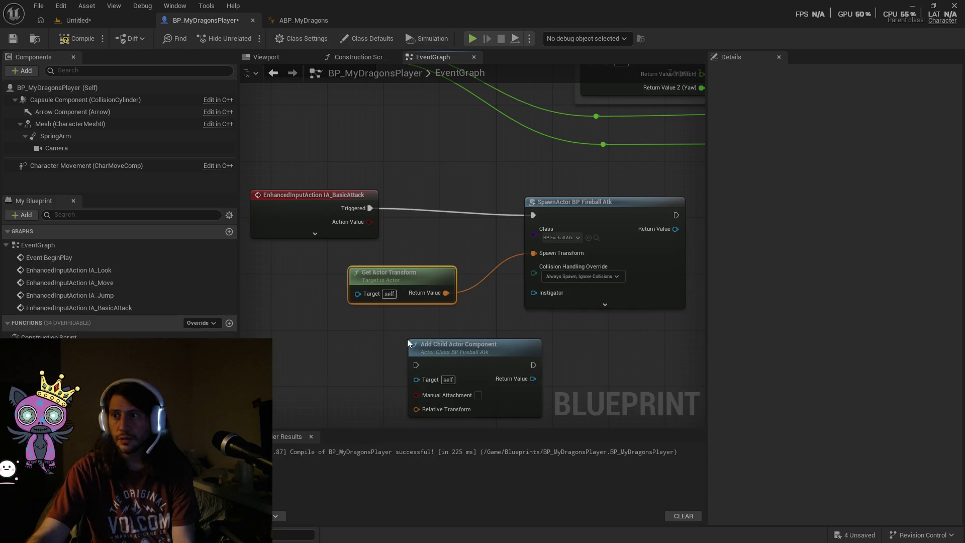
mouse_move(457, 313)
mouse_down()
mouse_move(390, 288)
mouse_move(457, 311)
mouse_up()
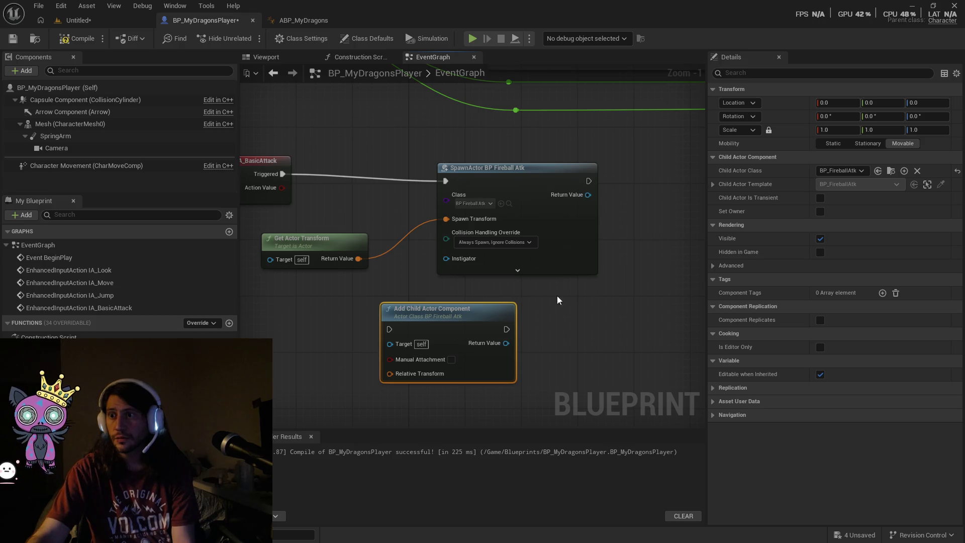
mouse_move(450, 312)
mouse_down()
mouse_move(391, 292)
mouse_move(625, 211)
mouse_move(626, 161)
mouse_up()
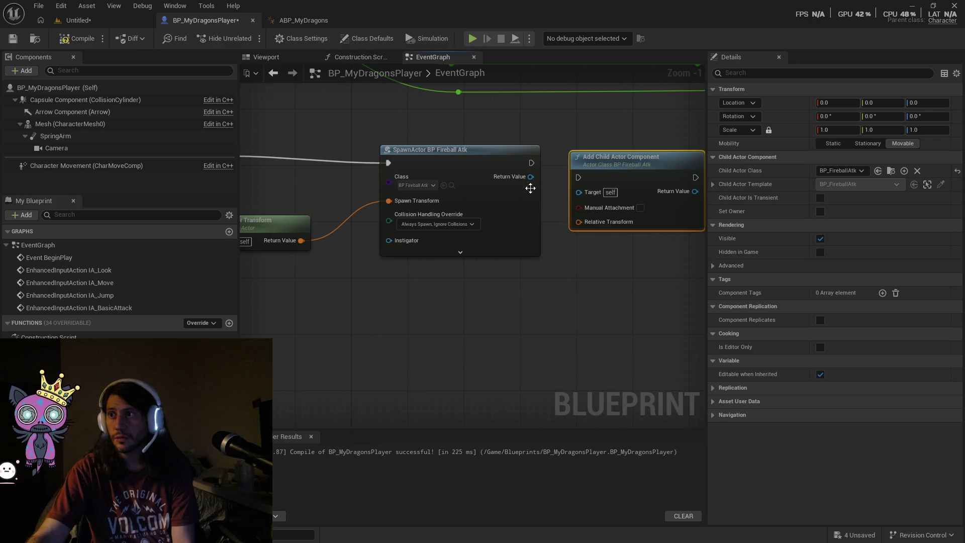
mouse_move(532, 177)
mouse_down()
mouse_move(557, 195)
mouse_move(578, 193)
mouse_up()
Delete the Get Actor Transform node from the event graph.
drag(335, 307, 454, 308)
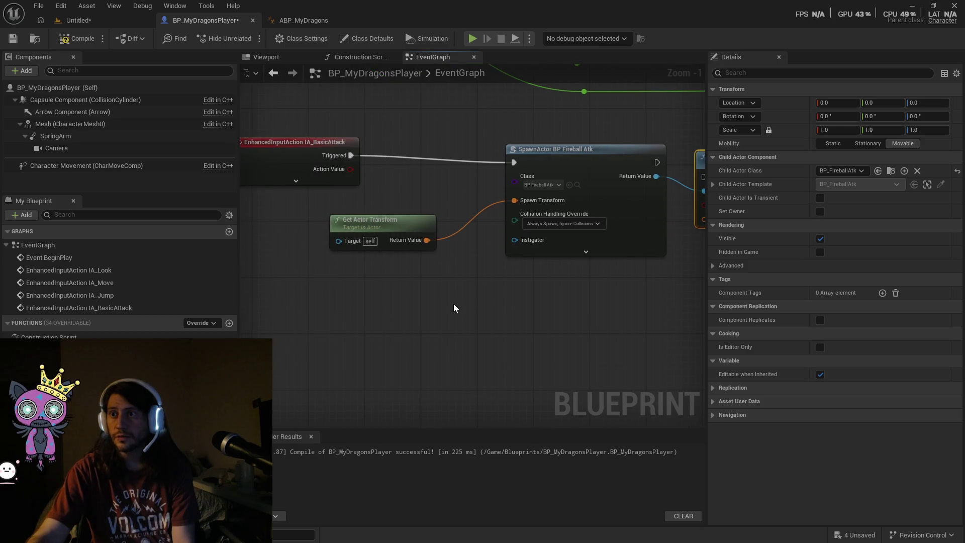
drag(401, 230, 421, 232)
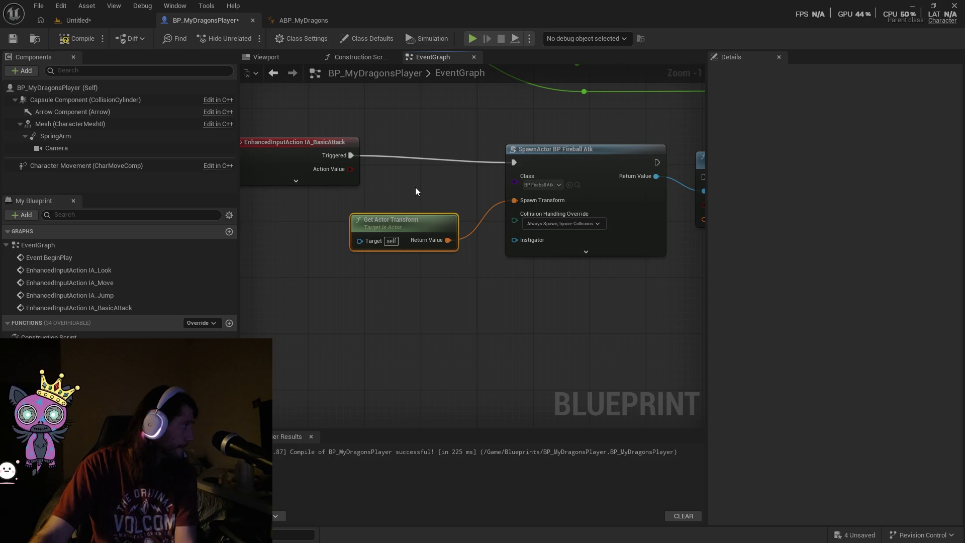
drag(508, 267, 391, 271)
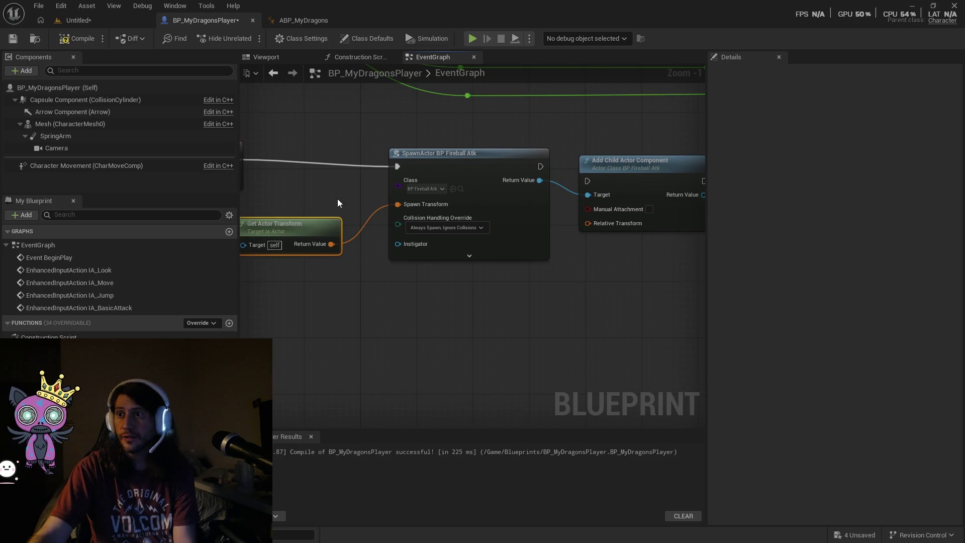
drag(308, 265, 391, 284)
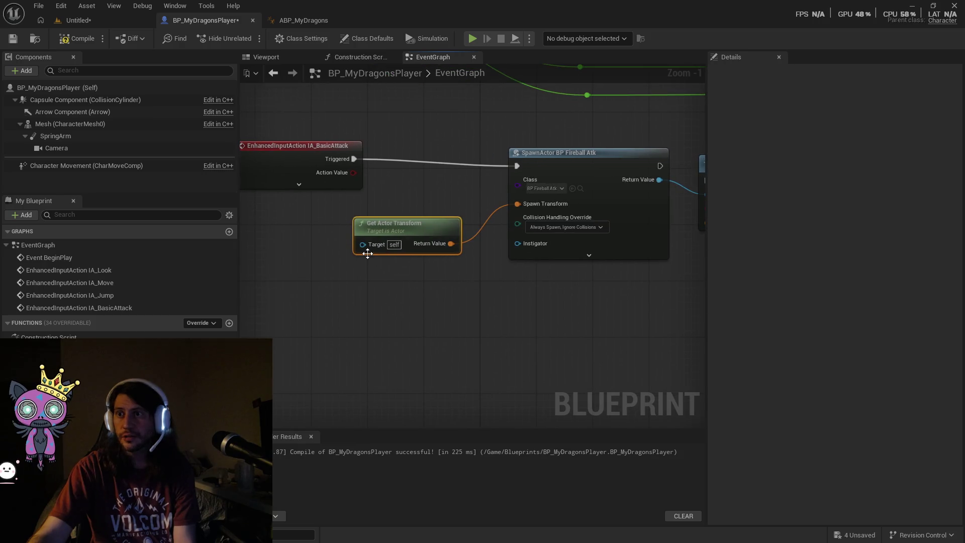
key(Delete)
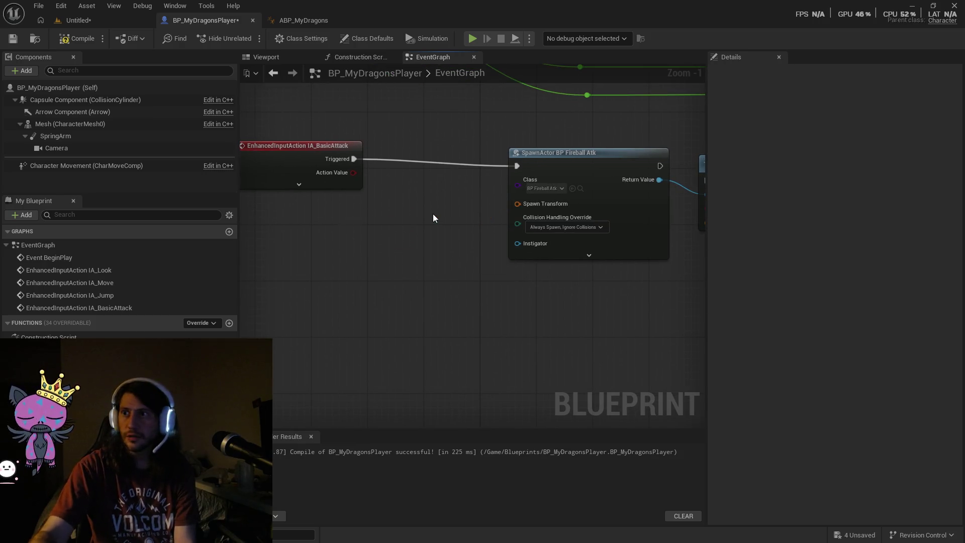
drag(580, 305, 386, 343)
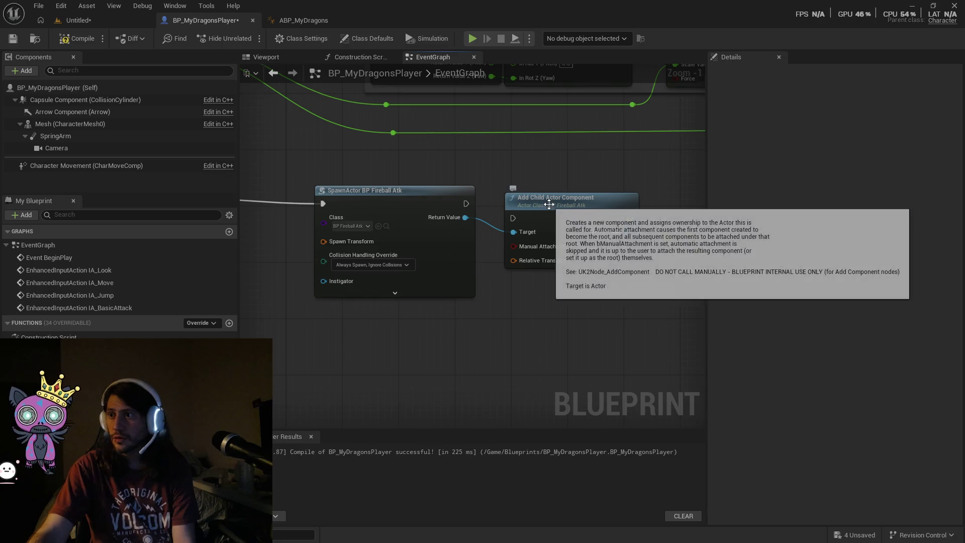
click(548, 196)
drag(304, 309, 329, 319)
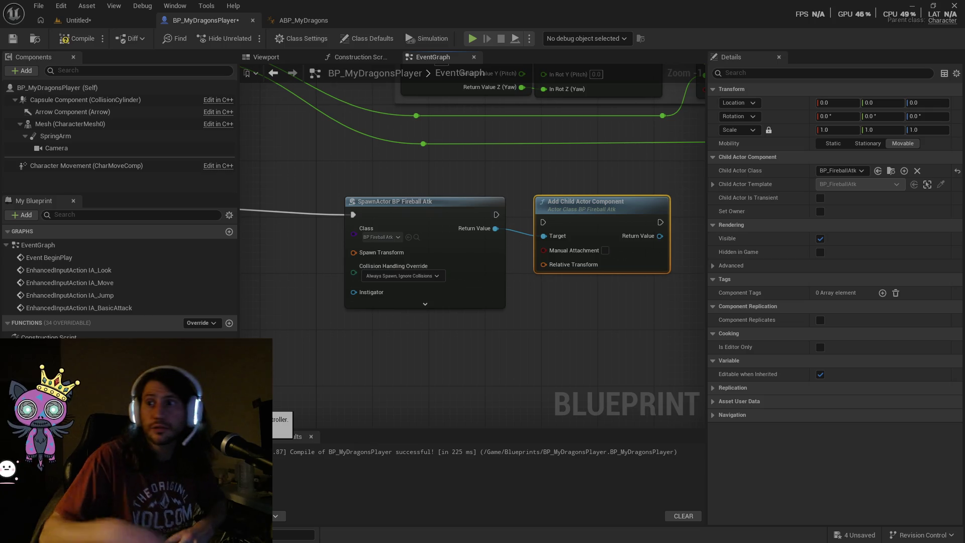
drag(365, 342, 397, 347)
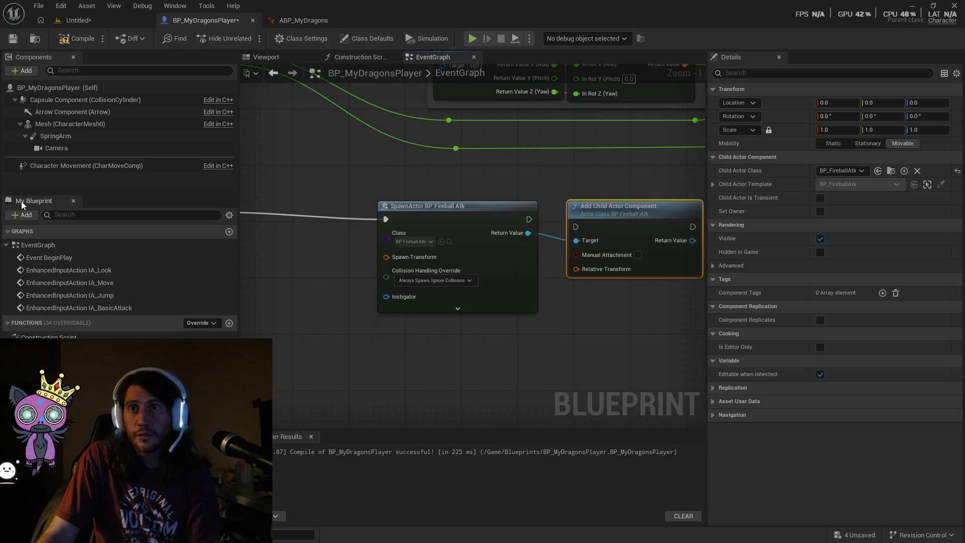
Compile BP_MyDragonsPlayer, see the invalid Spawn Transform errors, and jump to the IA_BasicAttack event.
click(69, 42)
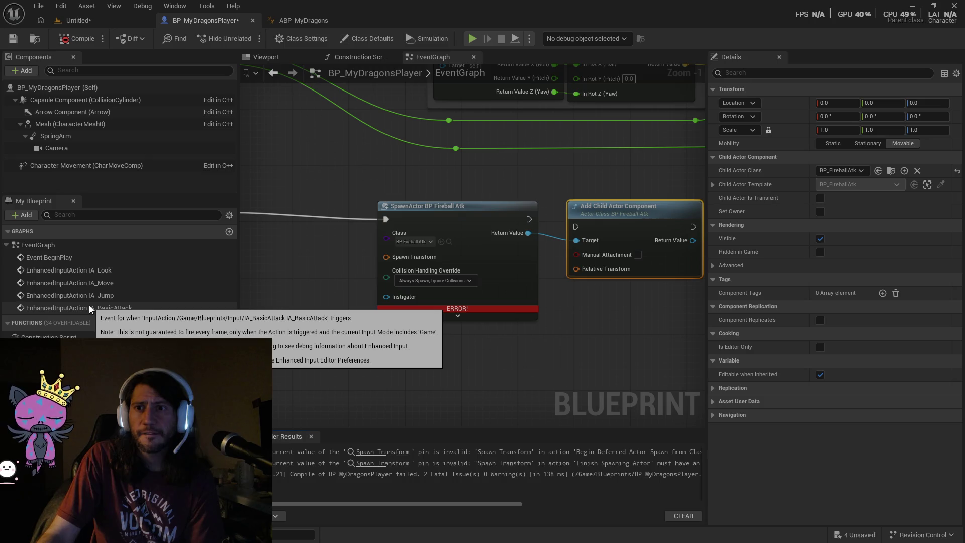
double_click(126, 307)
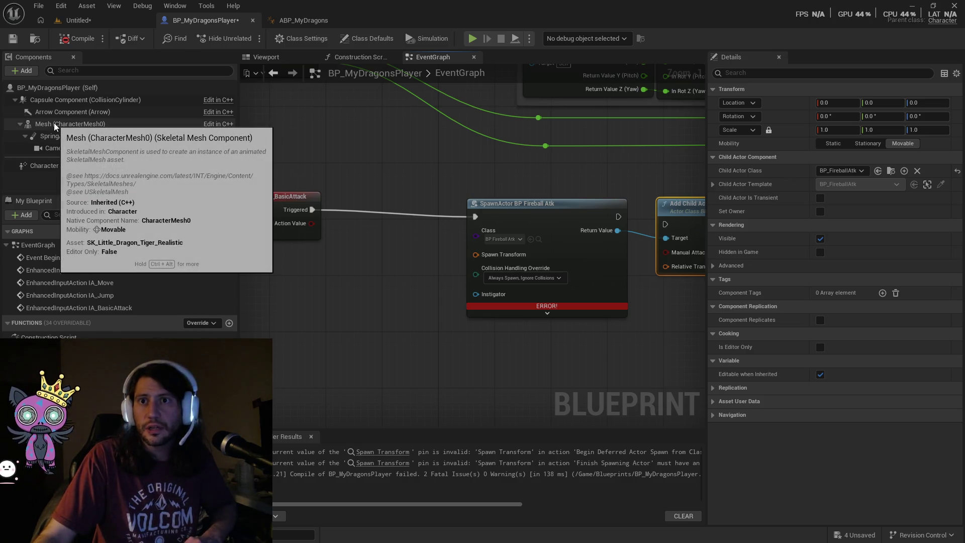
Place and then remove a Mesh reference, and inspect the Mesh component's properties.
mouse_move(53, 123)
mouse_down()
mouse_move(98, 125)
mouse_move(200, 159)
mouse_move(301, 298)
mouse_up()
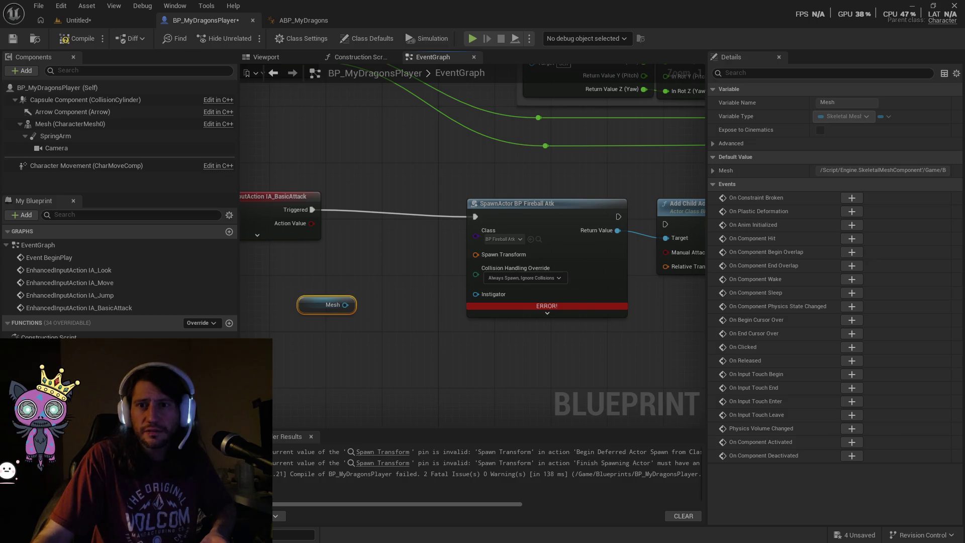
click(7, 322)
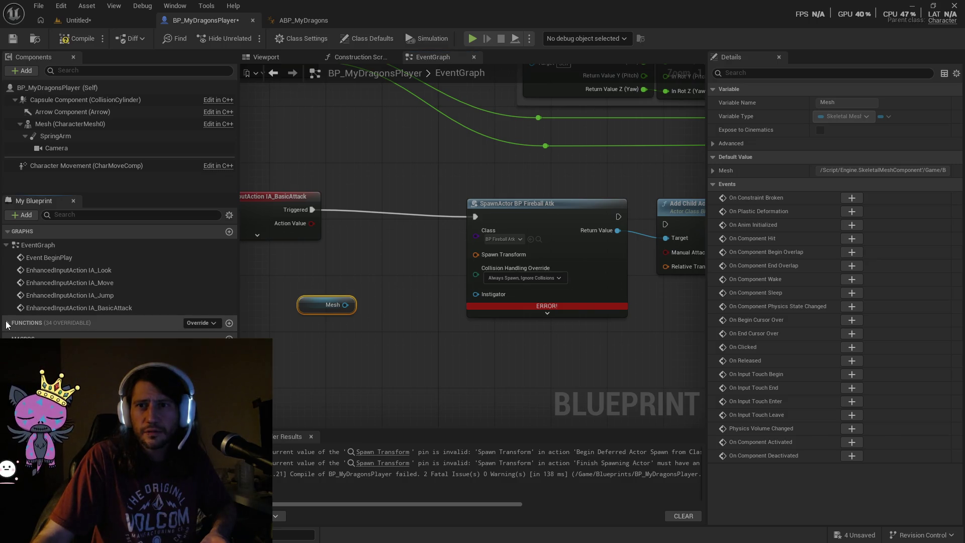
click(8, 231)
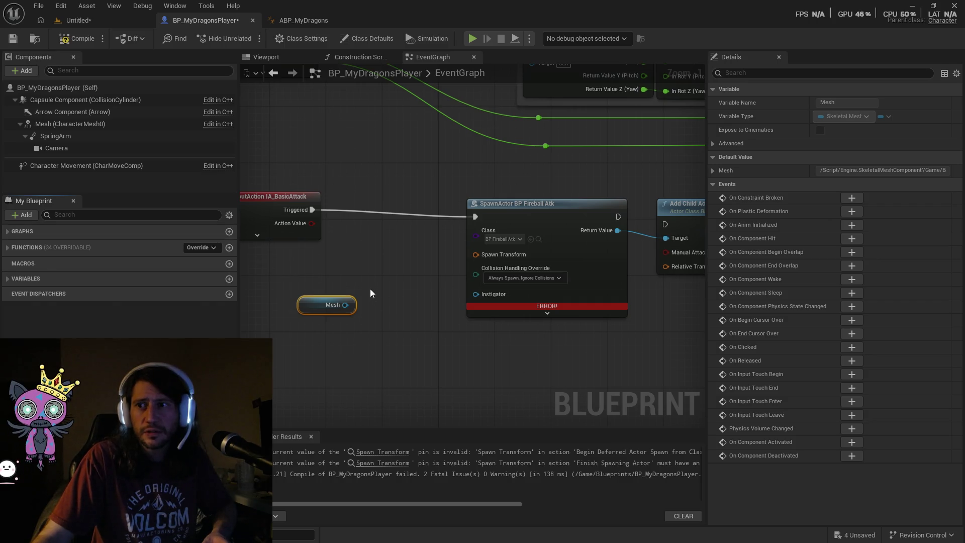
key(Delete)
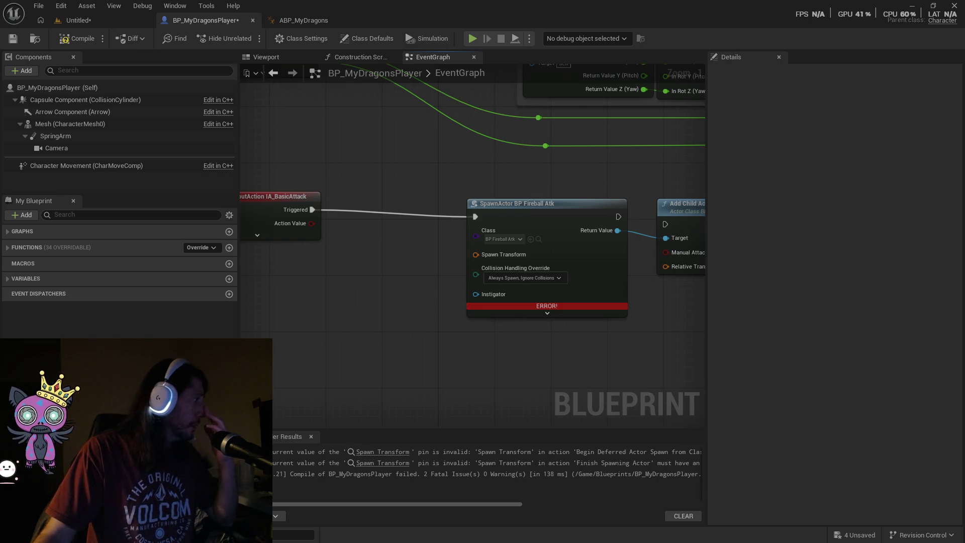
click(51, 124)
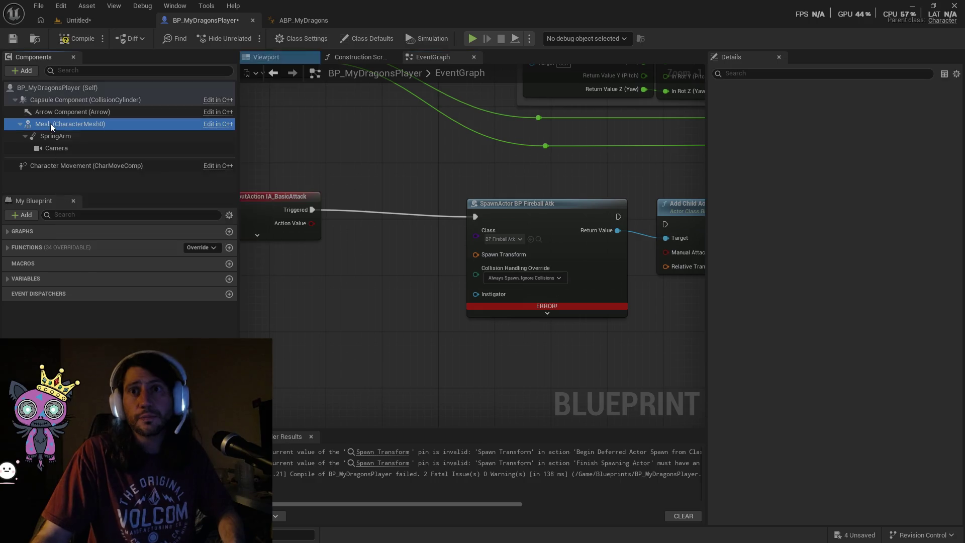
scroll(888, 253, down, 8)
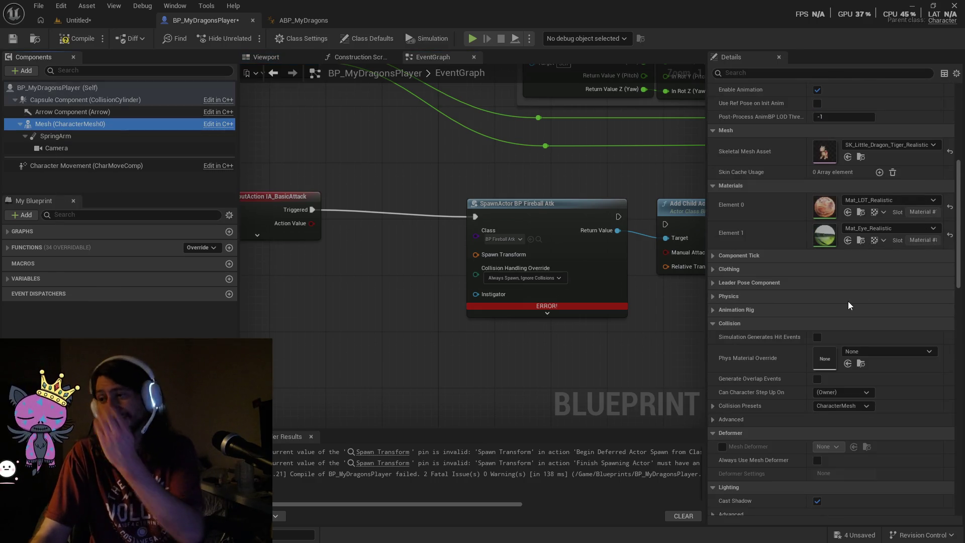
scroll(849, 302, down, 5)
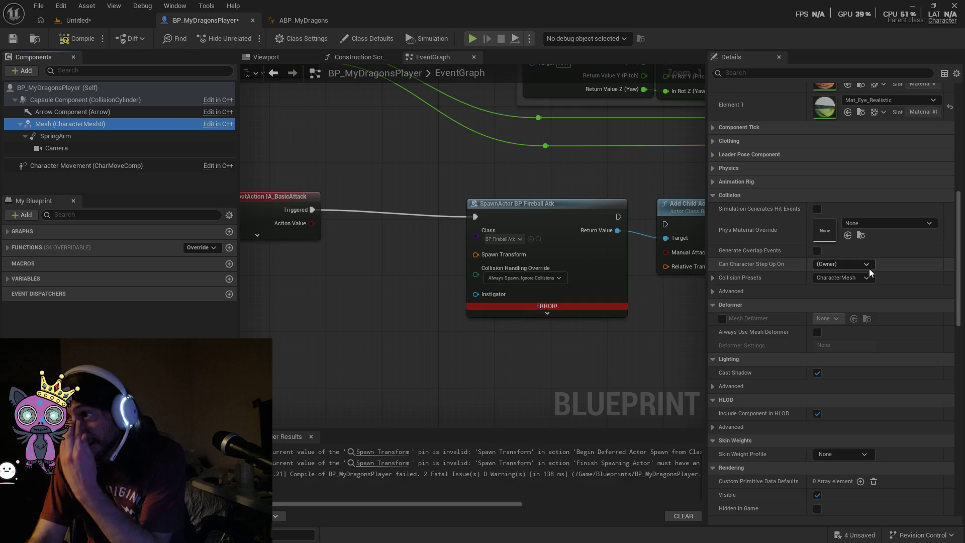
scroll(875, 276, down, 3)
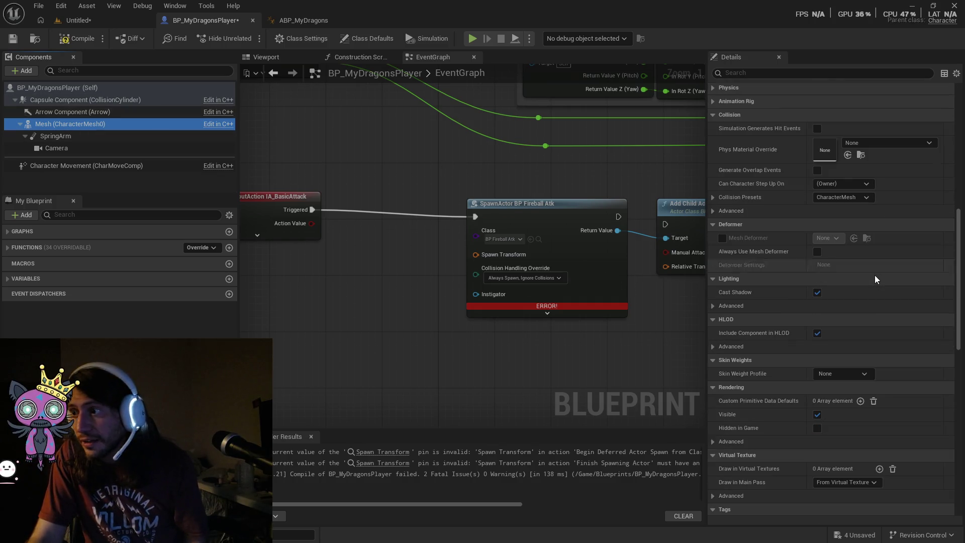
Drag Mesh into the graph and add a Get Socket Bone Name node from it via 'bone'.
mouse_move(51, 125)
mouse_down()
mouse_move(134, 137)
mouse_move(237, 299)
mouse_move(236, 241)
mouse_move(190, 153)
mouse_move(33, 123)
mouse_move(327, 297)
mouse_move(419, 296)
mouse_up()
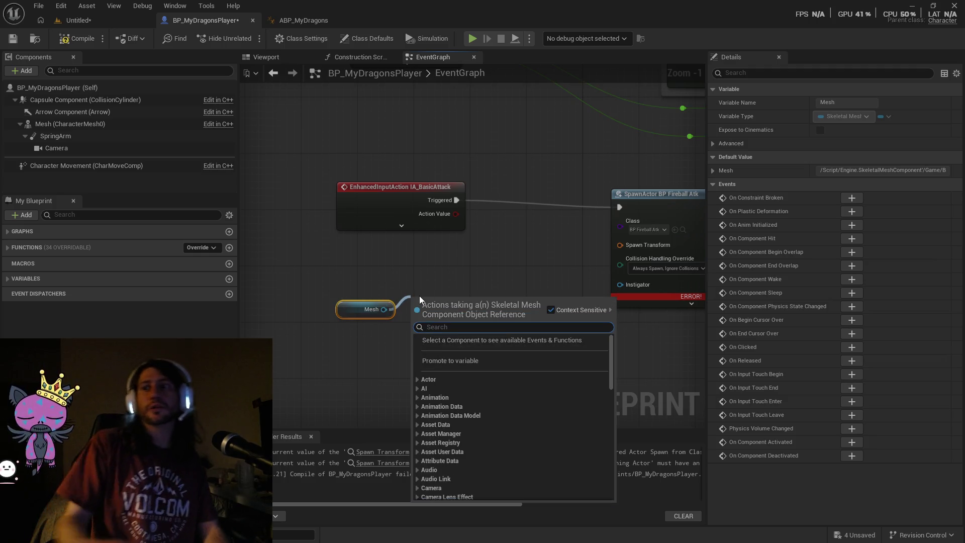
text(bone)
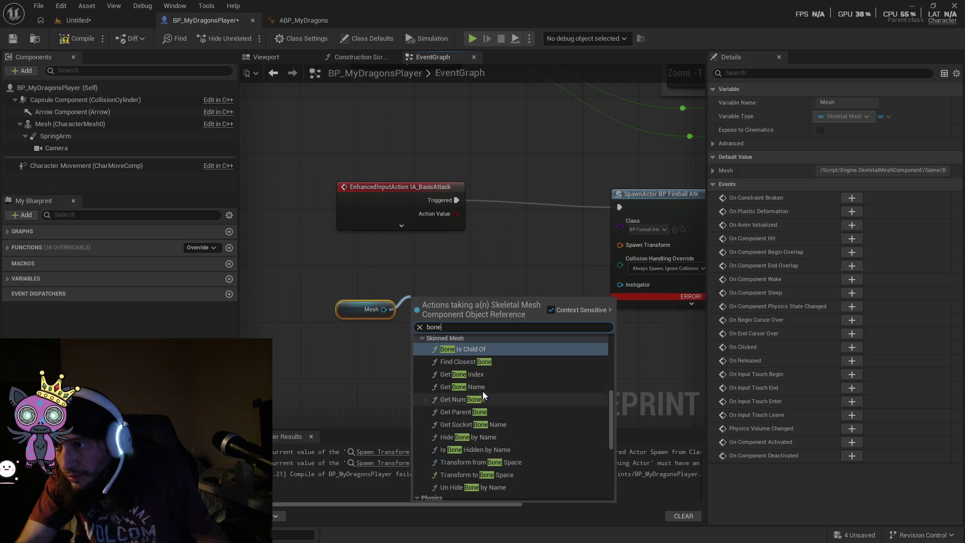
click(476, 425)
Set the Get Socket Bone Name node's In Socket Name to JawSocket.
drag(487, 299, 540, 292)
drag(457, 327, 423, 337)
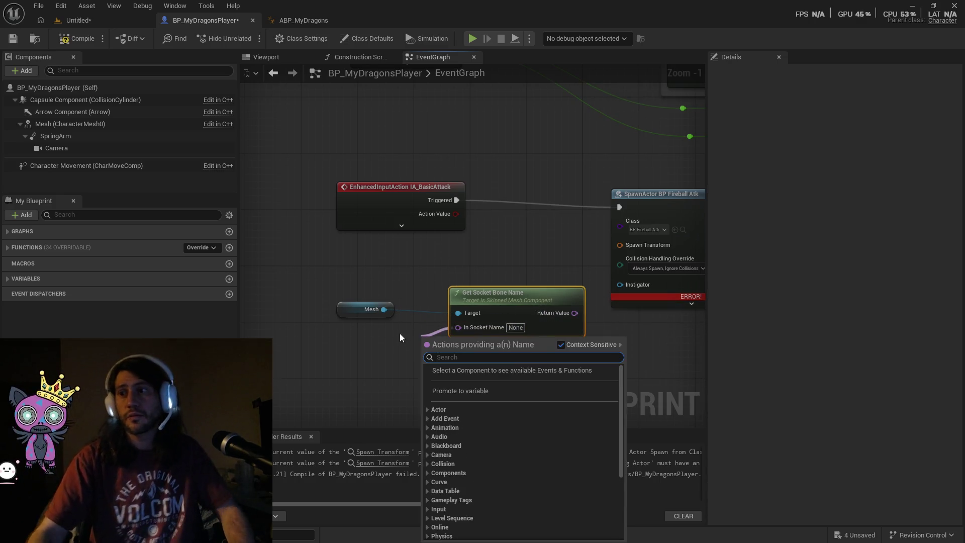
text(JawSock)
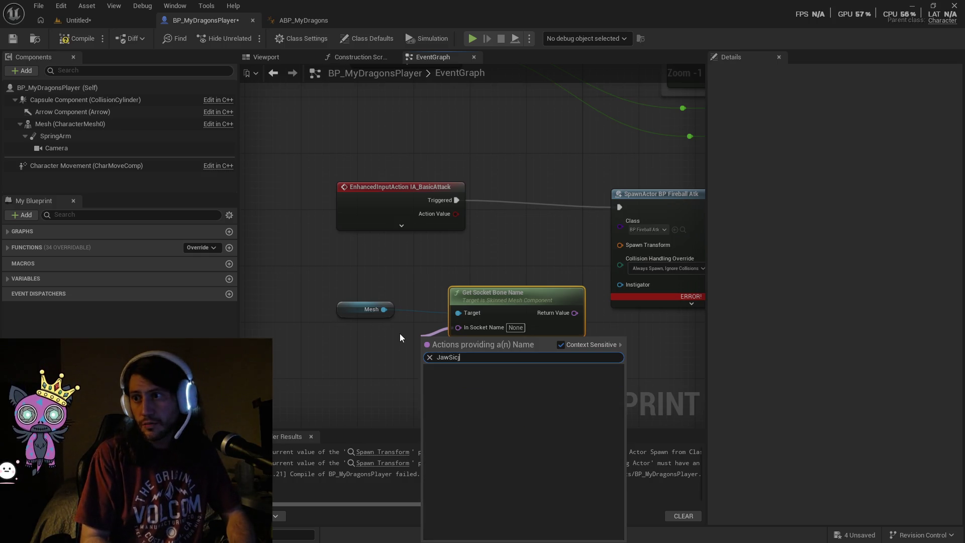
key(BackSpace)
key(BackSpace)
key(BackSpace)
text(ocket)
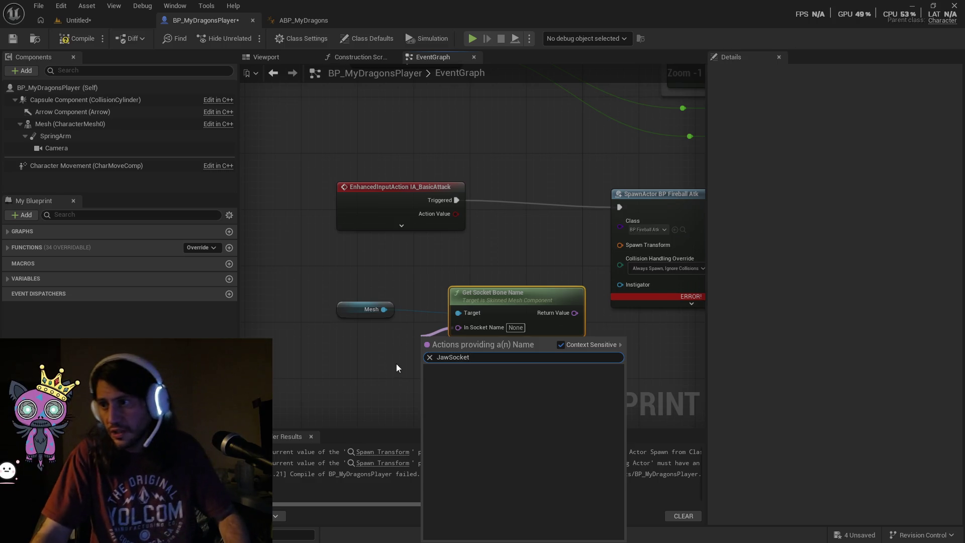
key(Escape)
click(515, 328)
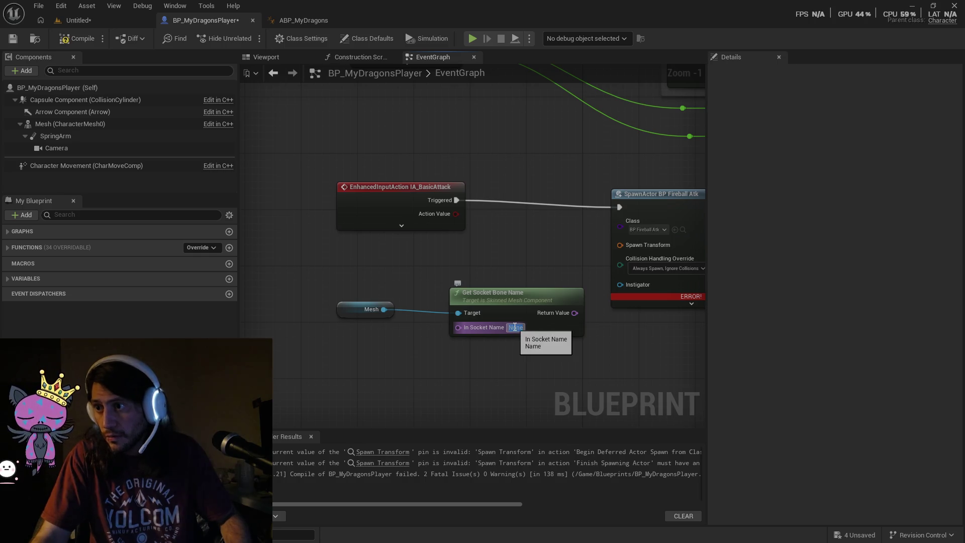
text(jawsocket)
key(Return)
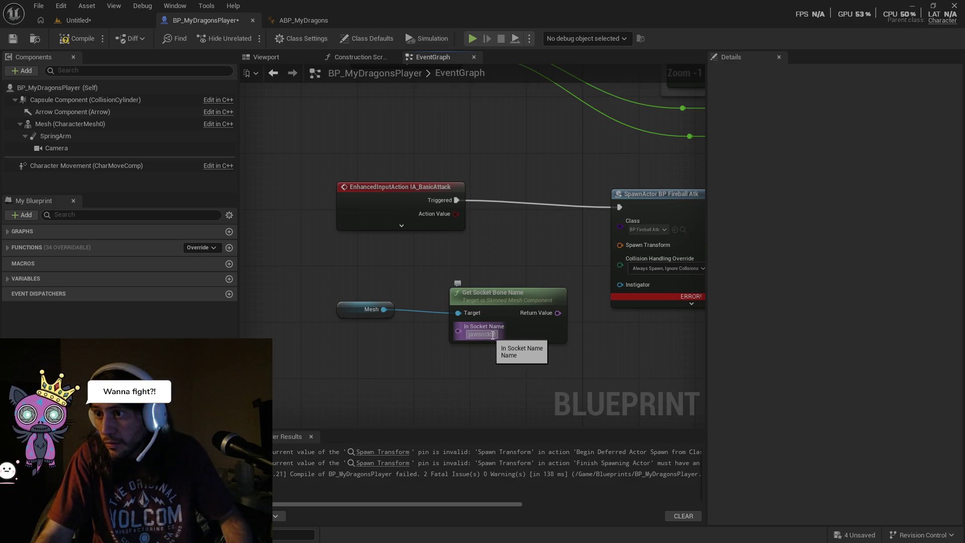
click(494, 334)
text(JawSocket)
key(Return)
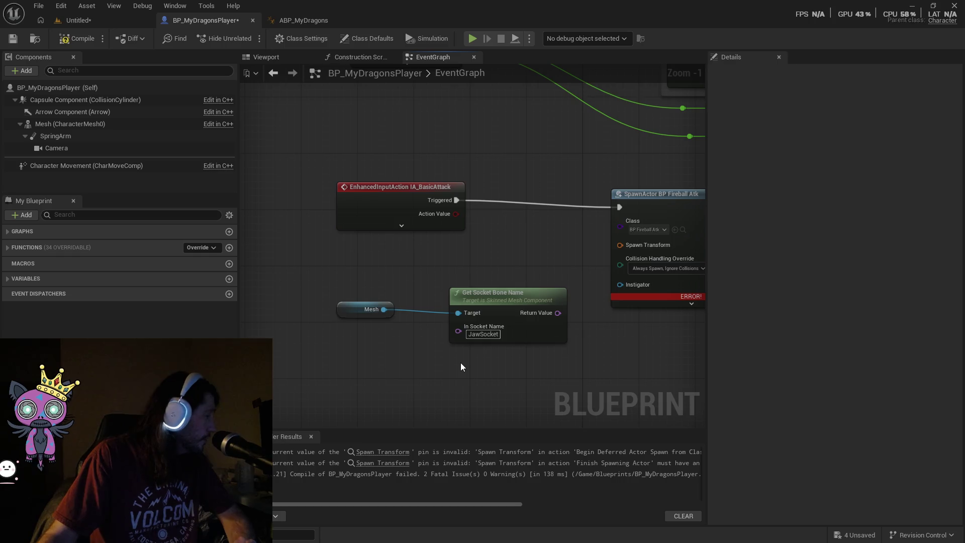
Arrange the Get Socket Bone Name and Mesh nodes closer together.
drag(494, 300, 459, 265)
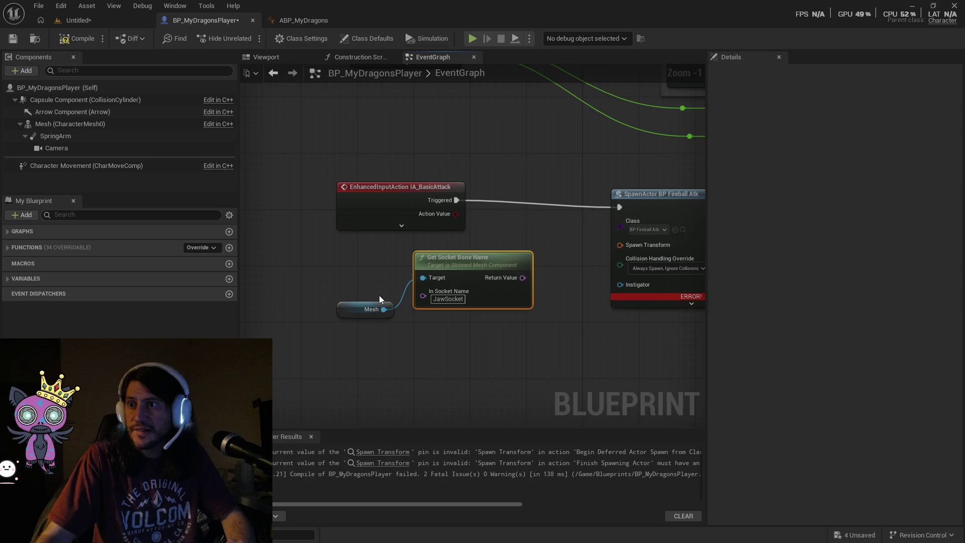
drag(350, 309, 321, 281)
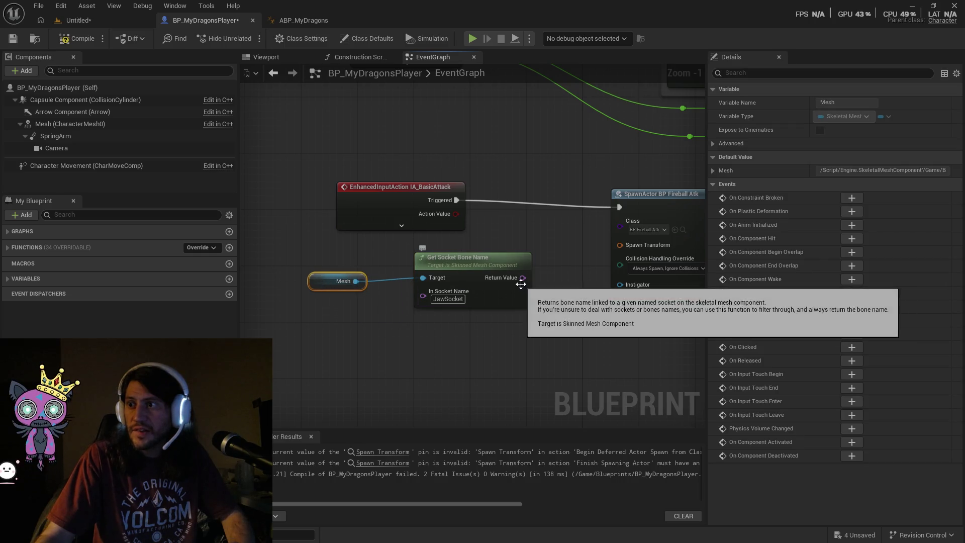
drag(524, 281, 617, 246)
click(572, 297)
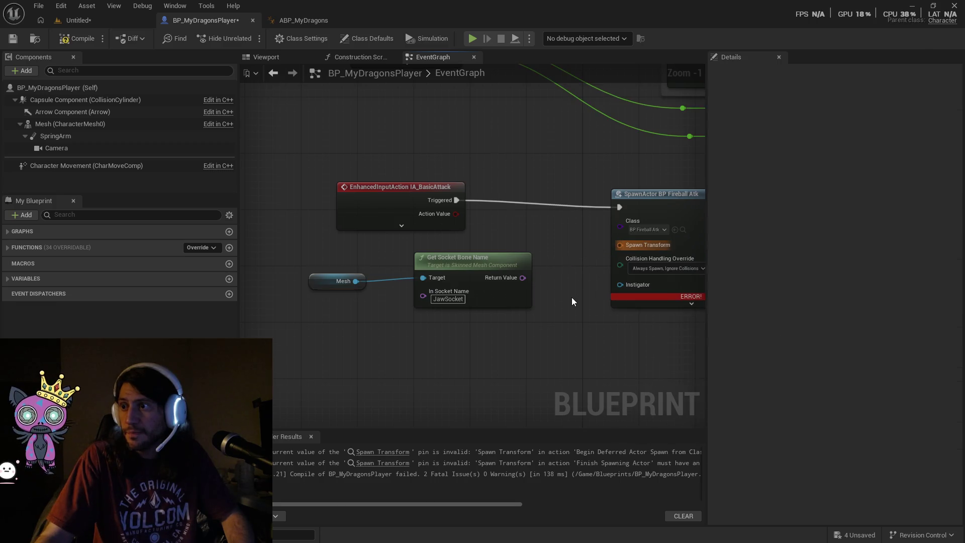
mouse_move(498, 257)
mouse_down()
mouse_move(462, 256)
mouse_move(476, 266)
mouse_up()
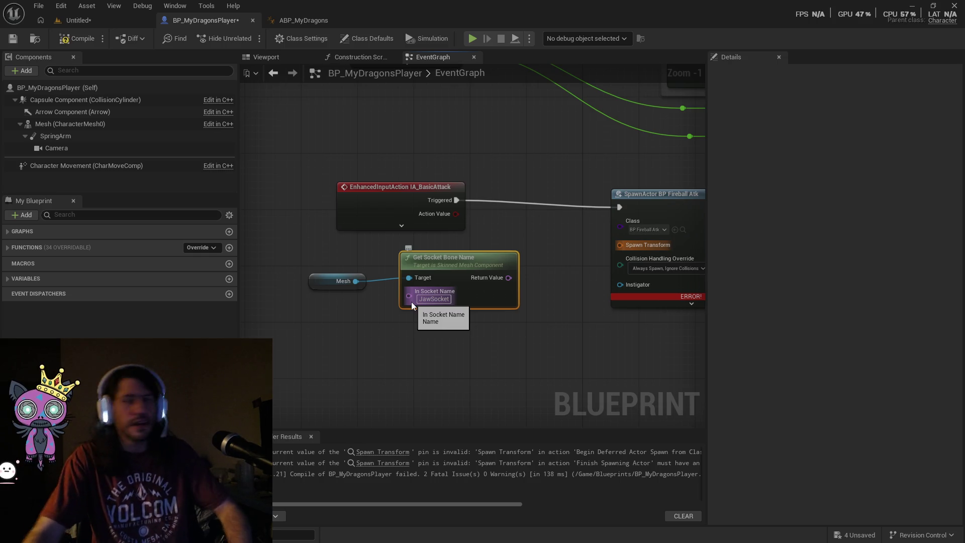
click(413, 322)
Browse actions available for the socket name pin, closing the list without adding anything.
drag(409, 296, 364, 309)
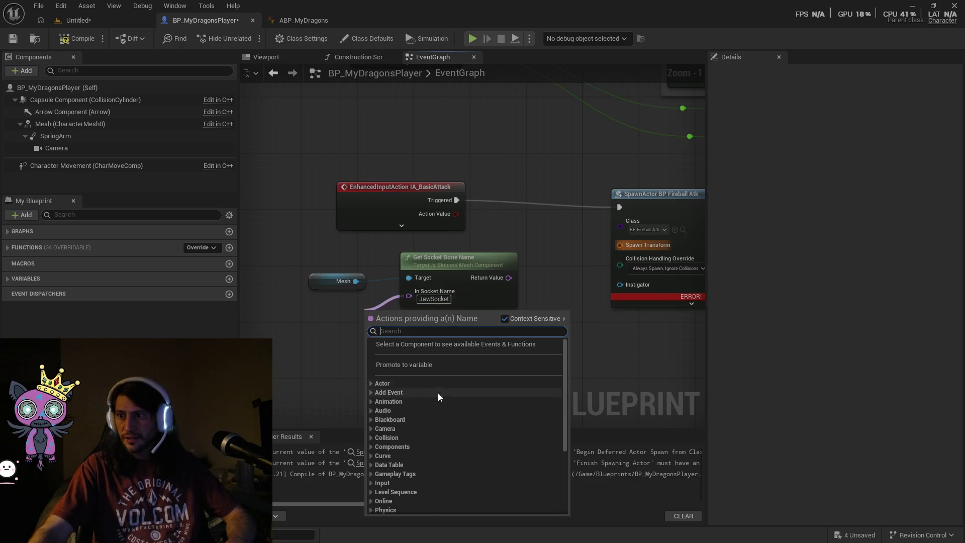
scroll(452, 422, down, 3)
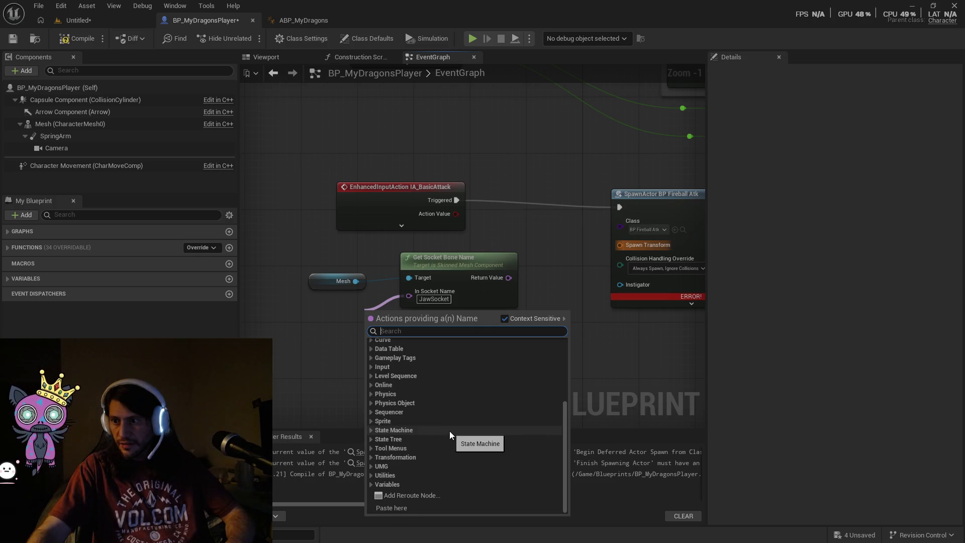
scroll(473, 470, down, 1)
scroll(473, 473, up, 3)
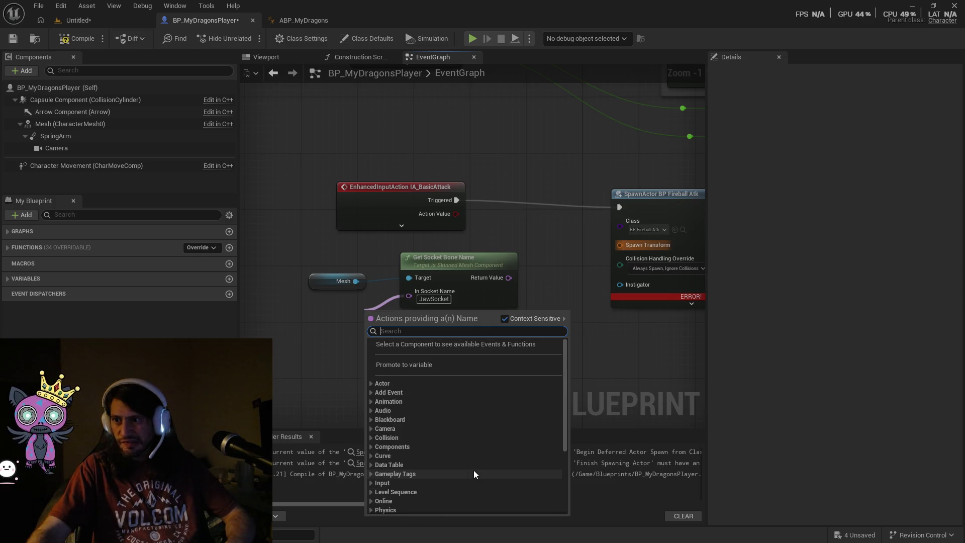
scroll(482, 469, down, 3)
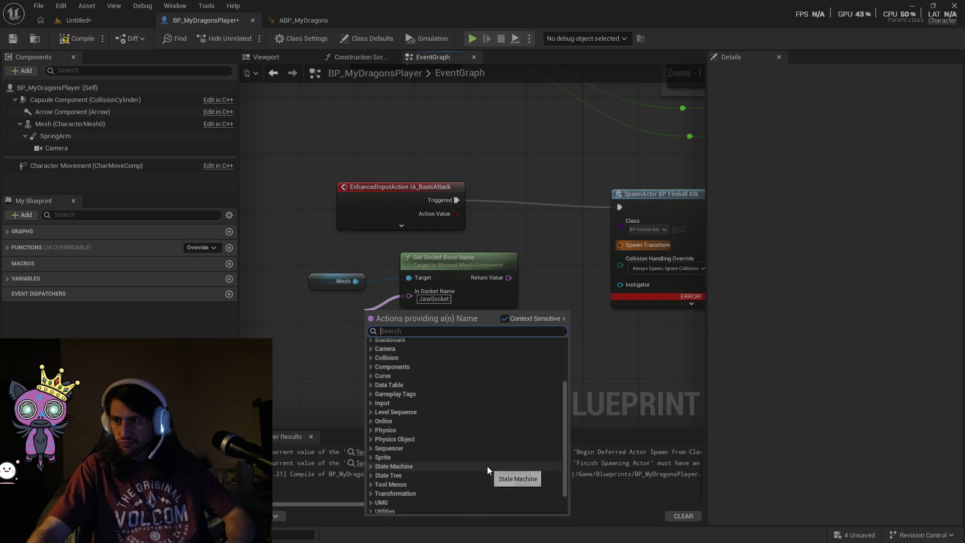
scroll(448, 445, down, 2)
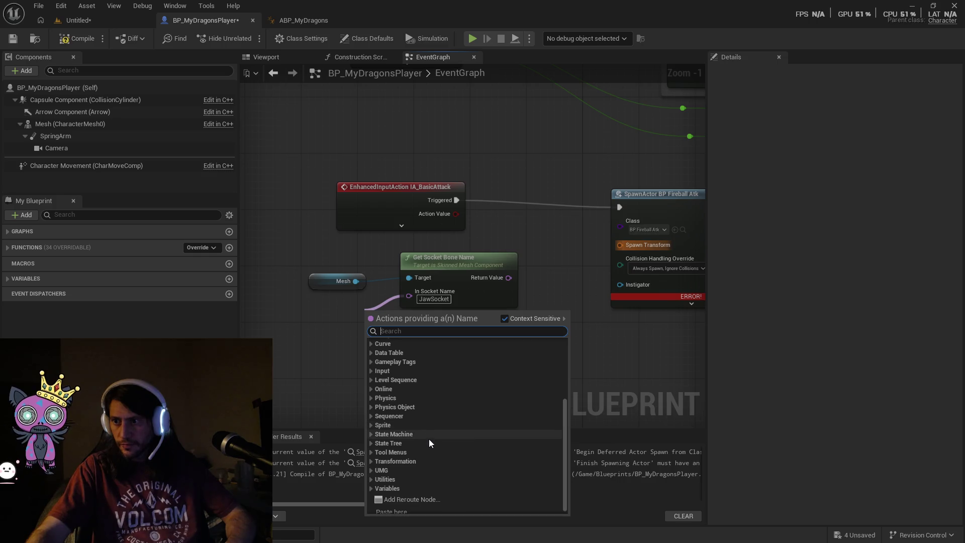
scroll(430, 448, down, 1)
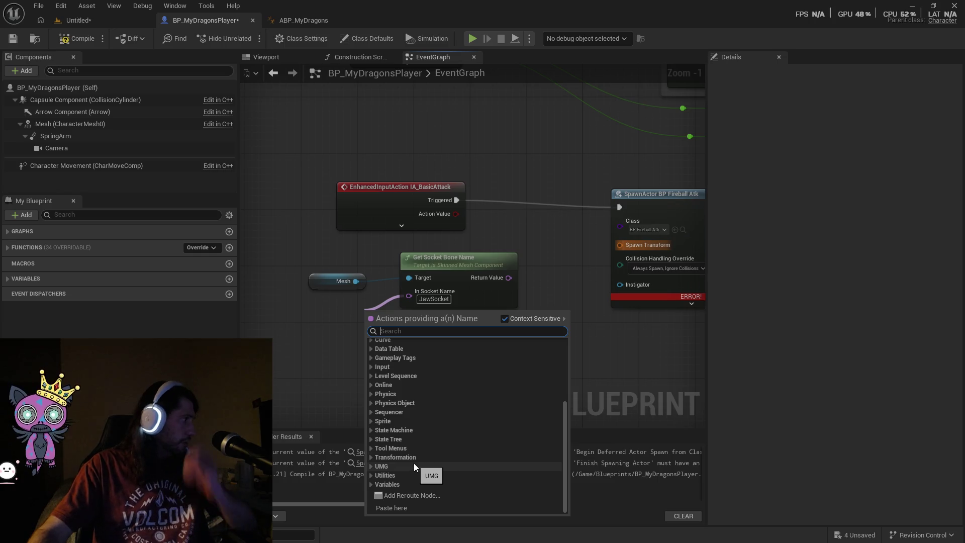
click(354, 249)
Move the Mesh and socket nodes up-left and confirm the JawSocket socket name.
drag(434, 259, 405, 253)
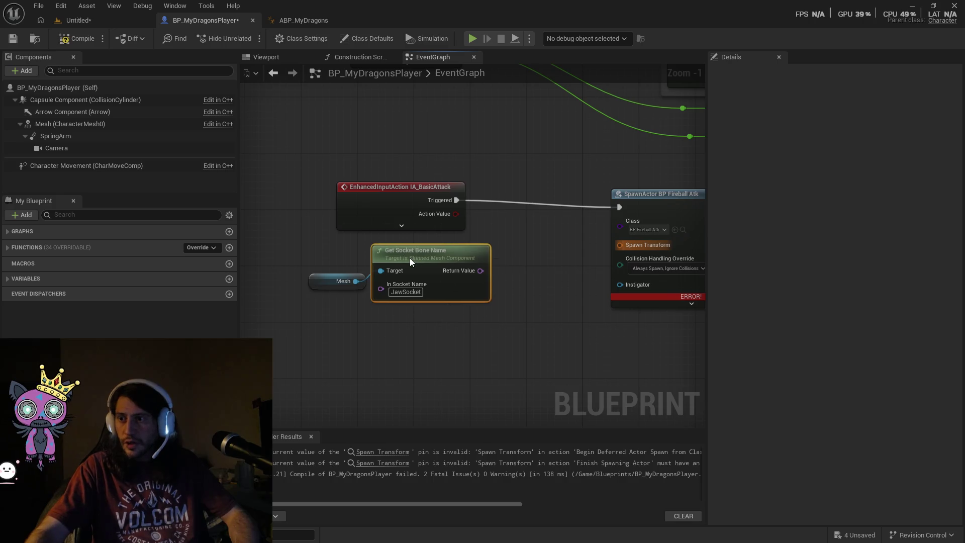
drag(327, 282, 320, 274)
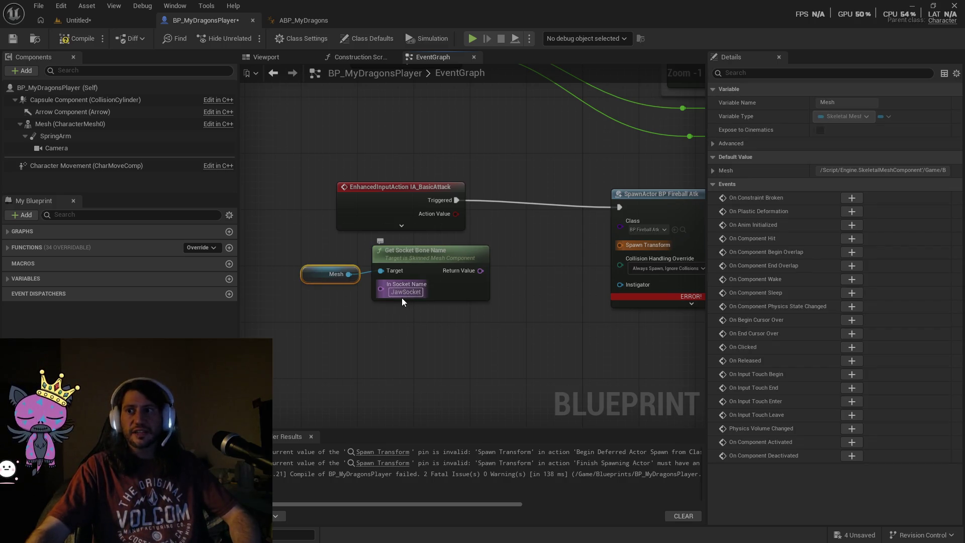
click(384, 292)
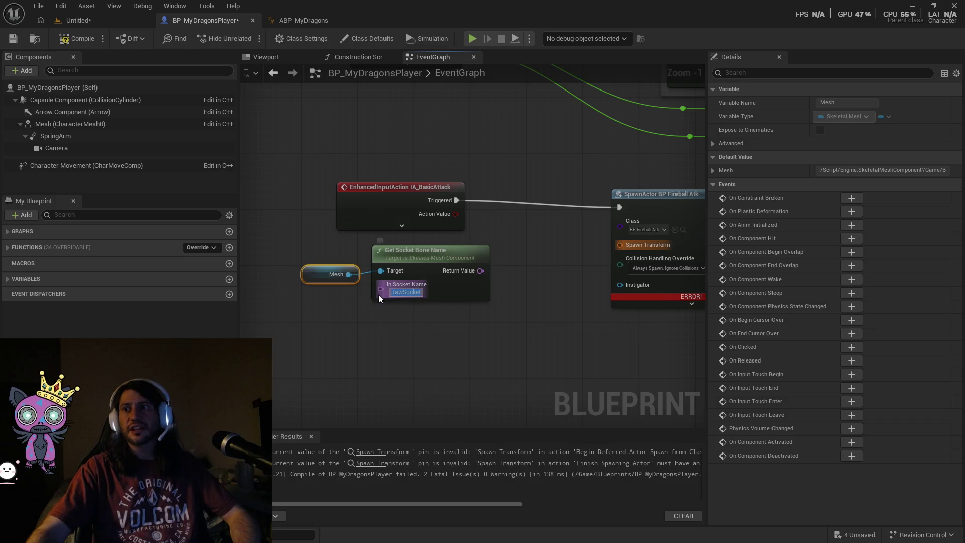
click(433, 335)
Add a Get Bone Transform node from the returned bone name via a 'transform' search.
drag(480, 271, 496, 277)
text(transform)
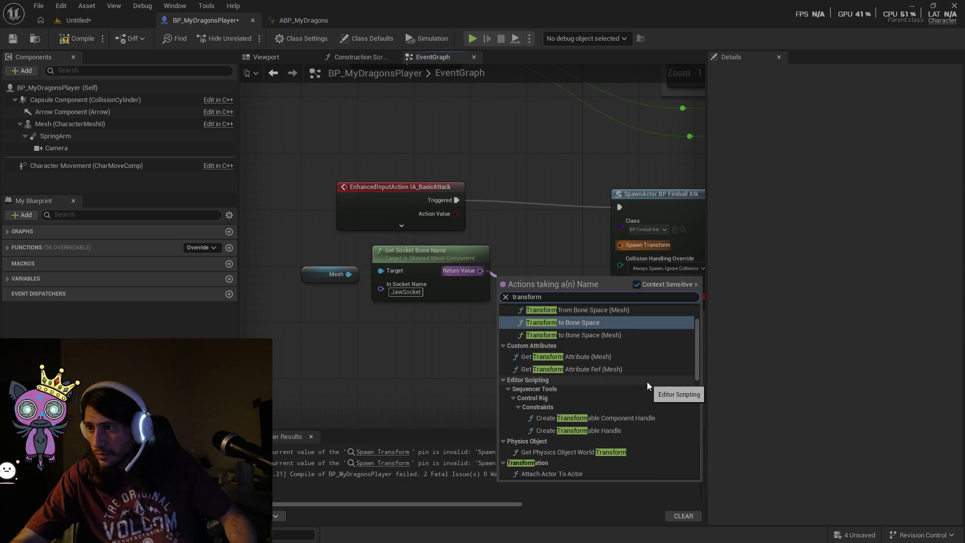
scroll(645, 383, down, 1)
scroll(644, 383, down, 2)
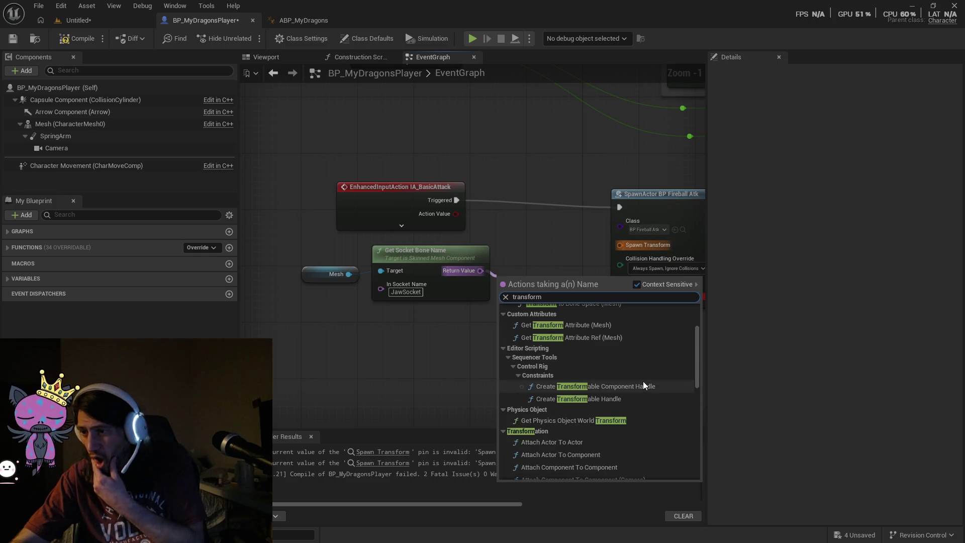
scroll(553, 409, down, 1)
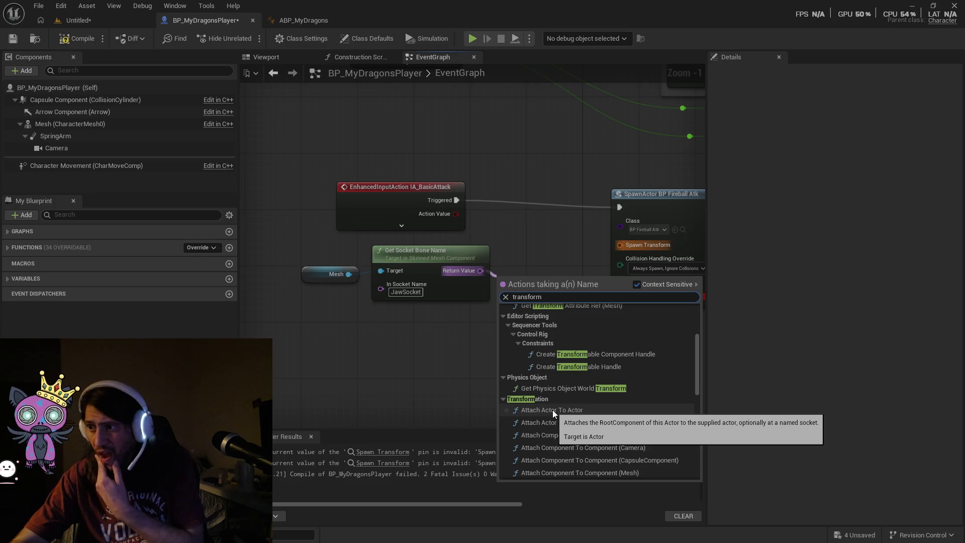
click(553, 409)
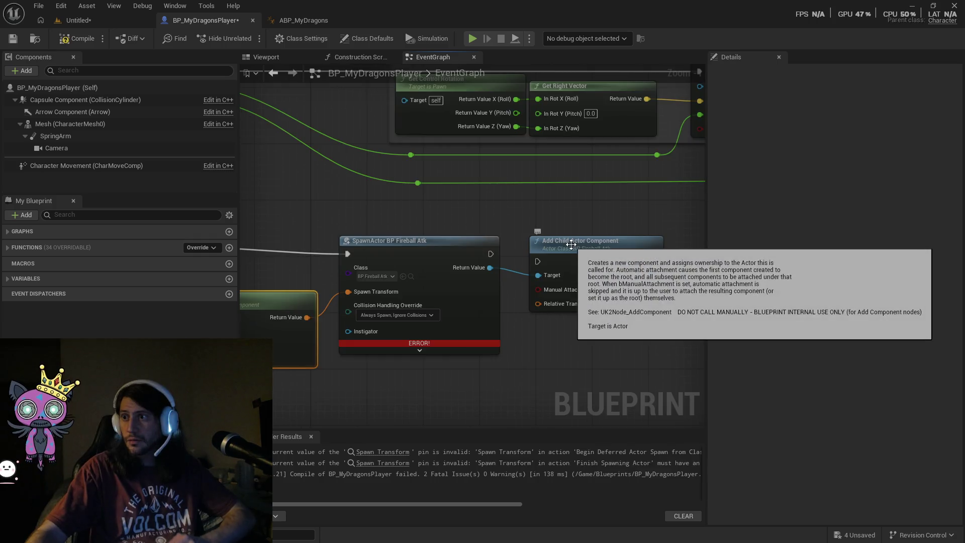
Wire SpawnActor BP Fireball Atk's execution output into Add Child Actor Component.
mouse_move(614, 345)
mouse_down()
mouse_move(538, 338)
mouse_move(546, 322)
mouse_move(588, 318)
mouse_up()
drag(490, 241, 533, 249)
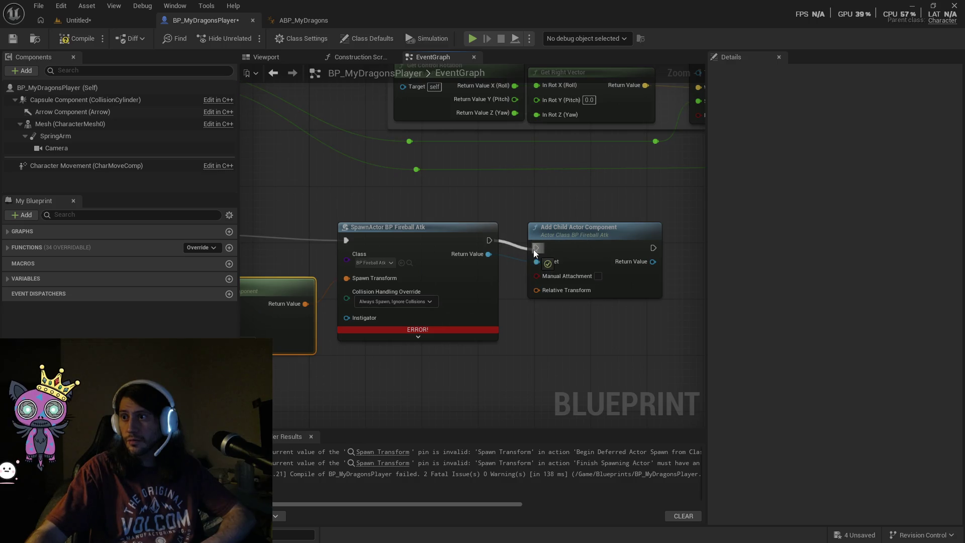
drag(542, 360, 534, 361)
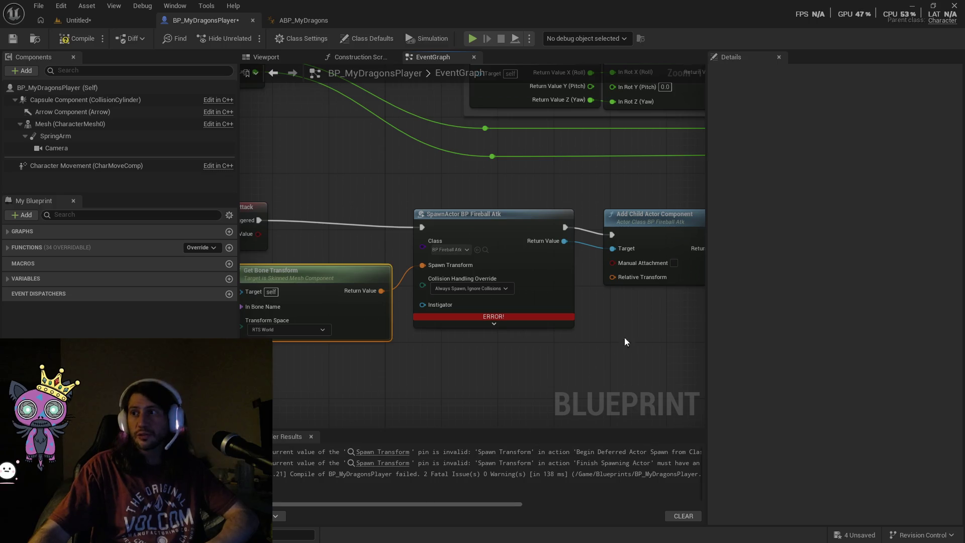
Delete the Add Child Actor Component node and place Get Socket Bone Name and Mesh beside Get Bone Transform.
drag(624, 341, 427, 390)
click(527, 264)
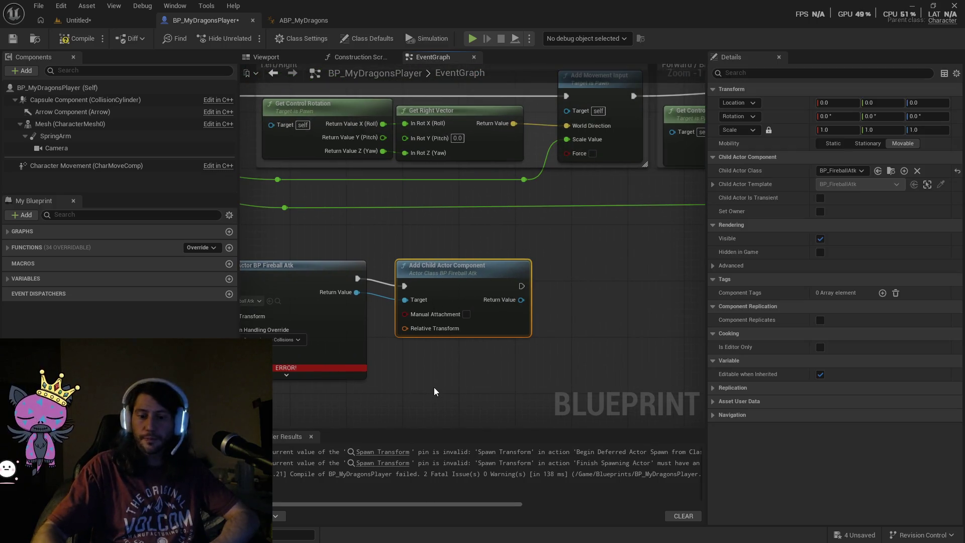
key(Delete)
mouse_move(445, 367)
mouse_down()
mouse_move(388, 370)
mouse_move(553, 312)
mouse_up()
drag(413, 214, 501, 209)
drag(360, 240, 385, 215)
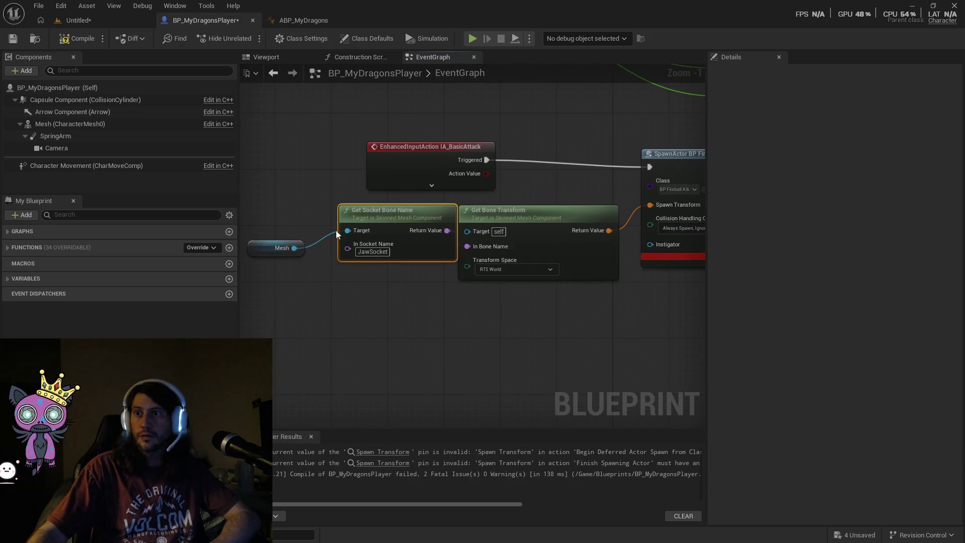
mouse_move(258, 249)
mouse_down()
mouse_move(276, 227)
mouse_move(289, 232)
mouse_up()
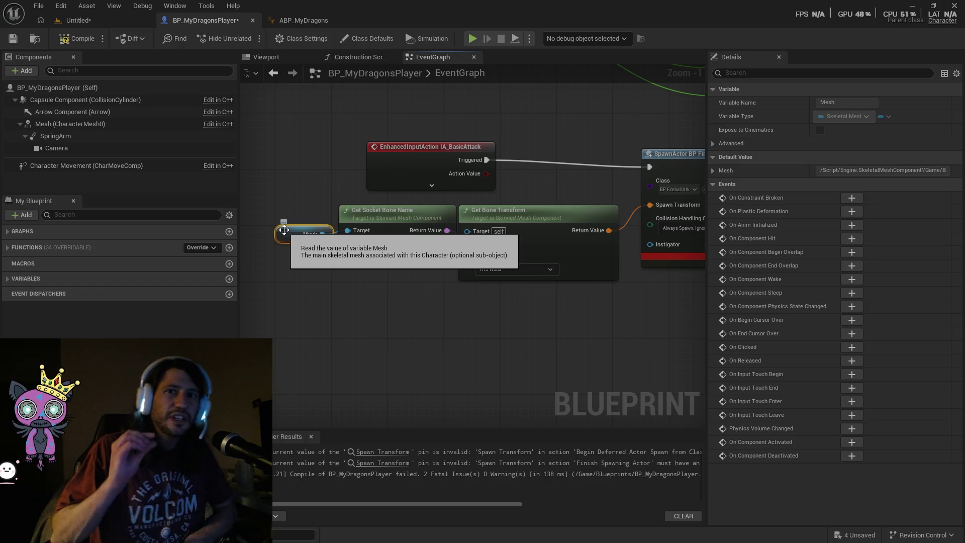
Inspect SpawnActor's advanced inputs, then erase JawSocket from In Socket Name.
drag(284, 230, 89, 242)
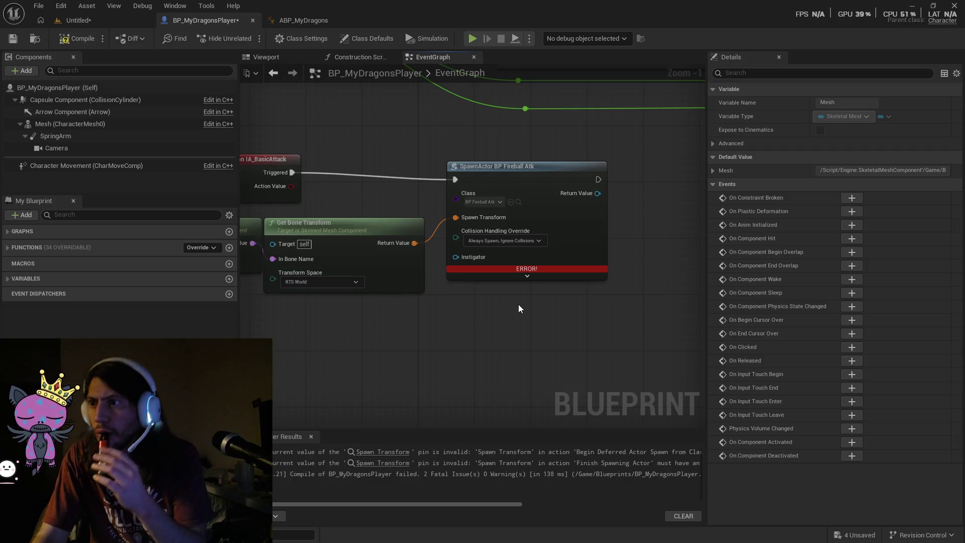
click(528, 275)
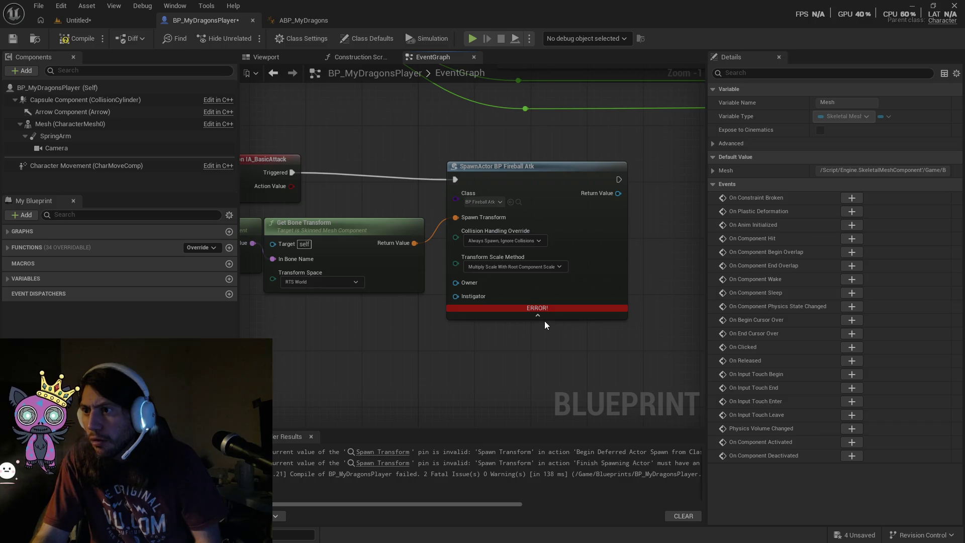
click(538, 318)
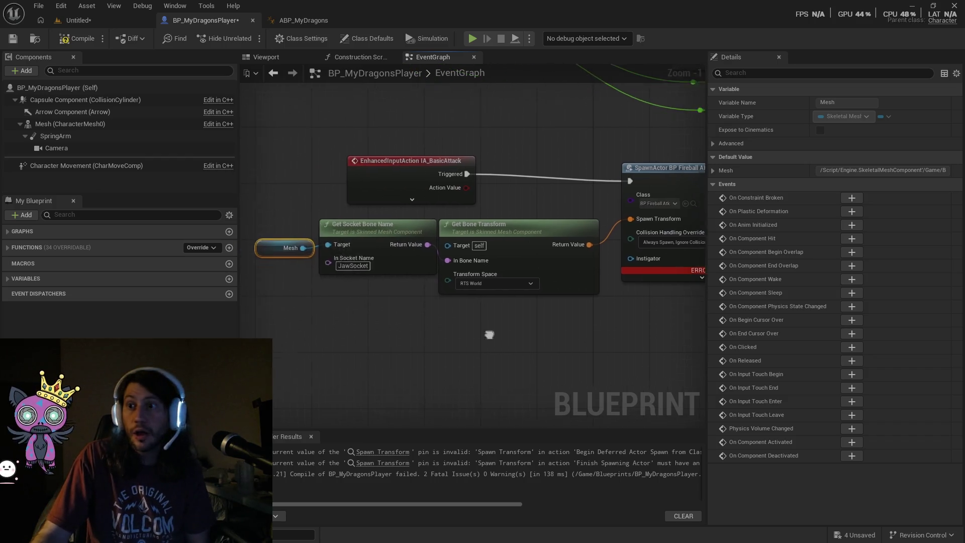
click(370, 267)
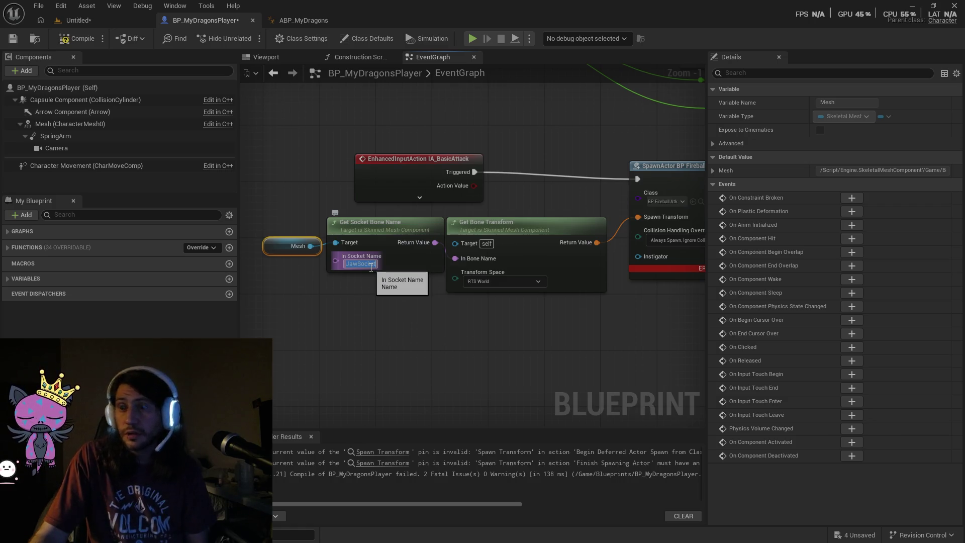
key(BackSpace)
click(399, 304)
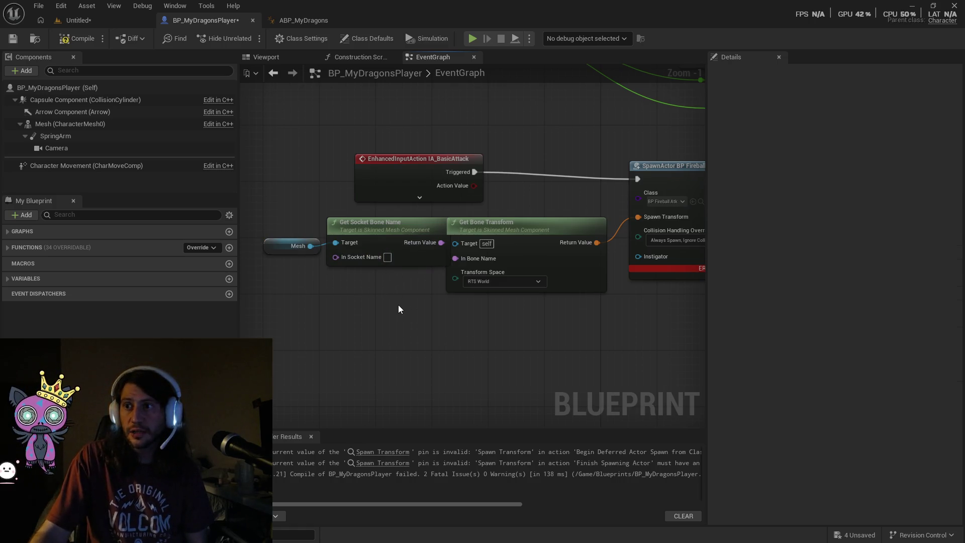
Box-select and delete the Get Socket Bone Name node.
drag(279, 247, 273, 231)
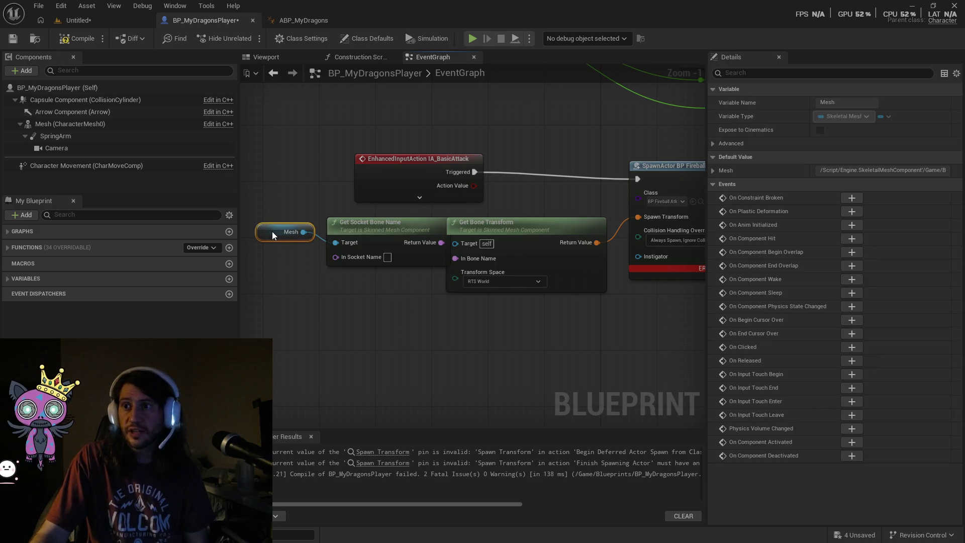
drag(370, 222, 363, 222)
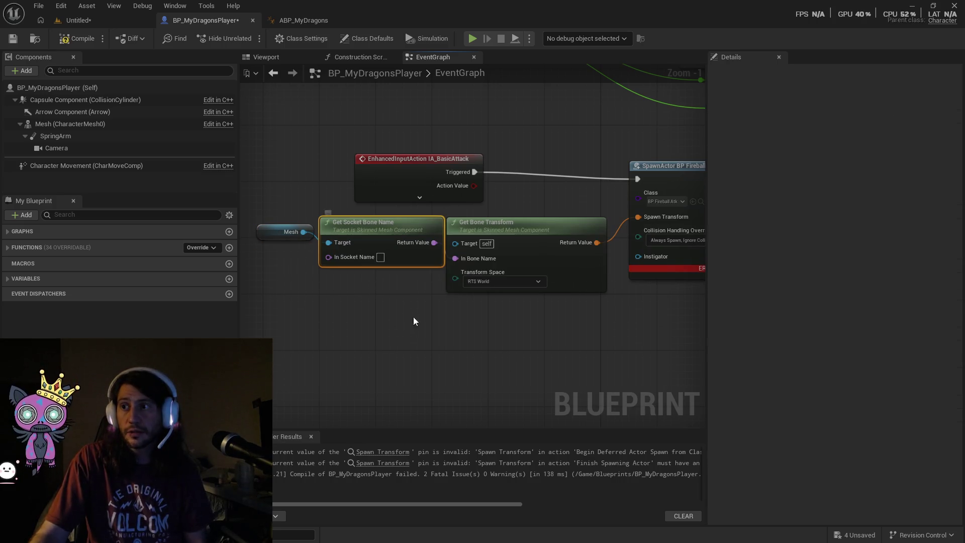
mouse_move(417, 328)
mouse_down()
mouse_move(344, 348)
mouse_move(221, 347)
mouse_up()
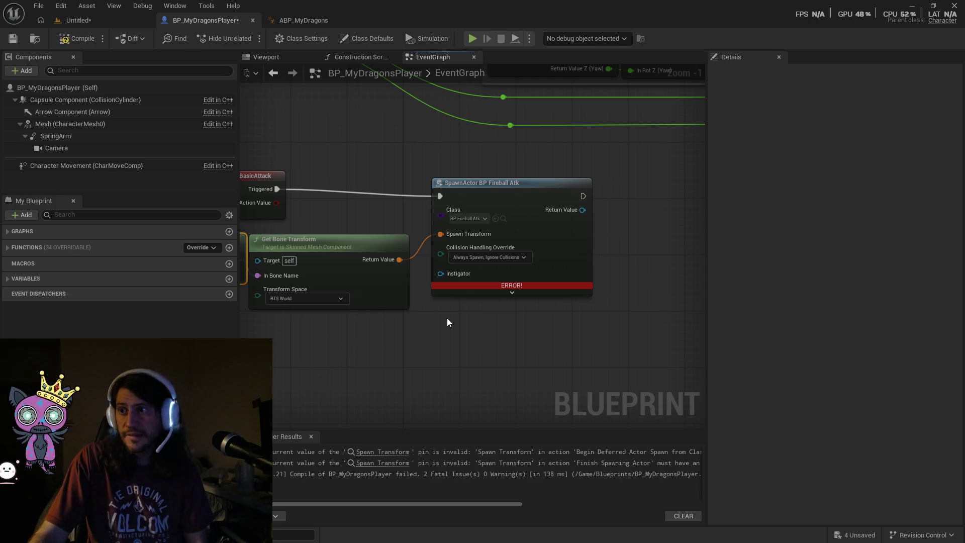
drag(390, 331, 511, 335)
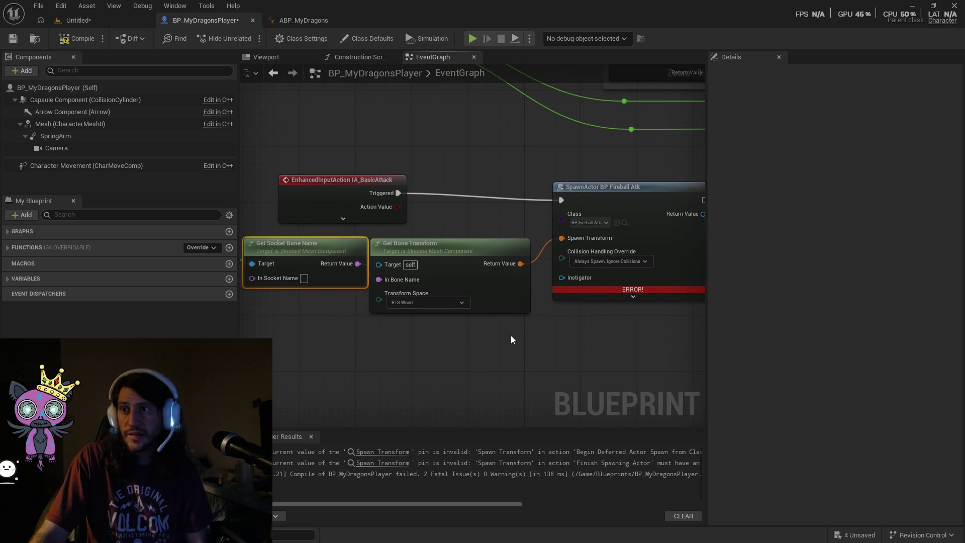
drag(333, 311, 391, 312)
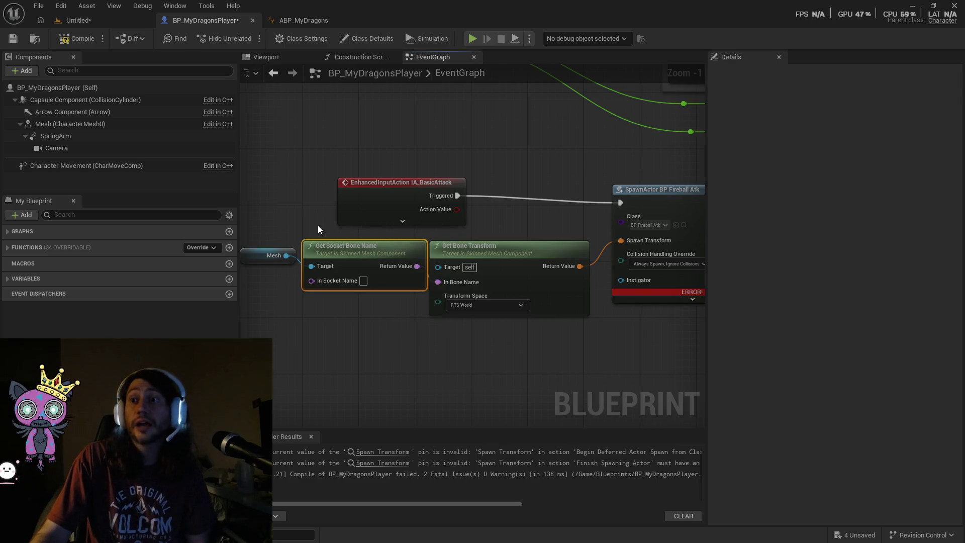
mouse_move(319, 215)
mouse_down()
mouse_move(339, 313)
mouse_move(307, 307)
mouse_up()
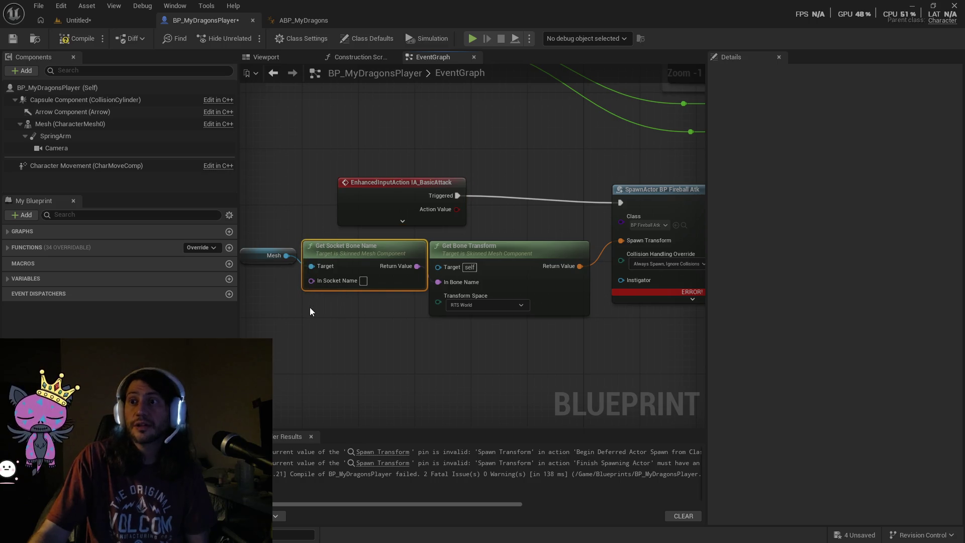
key(Delete)
Connect the Mesh node to Get Bone Transform's Target pin.
mouse_move(255, 255)
mouse_down()
mouse_move(401, 277)
mouse_move(436, 267)
mouse_up()
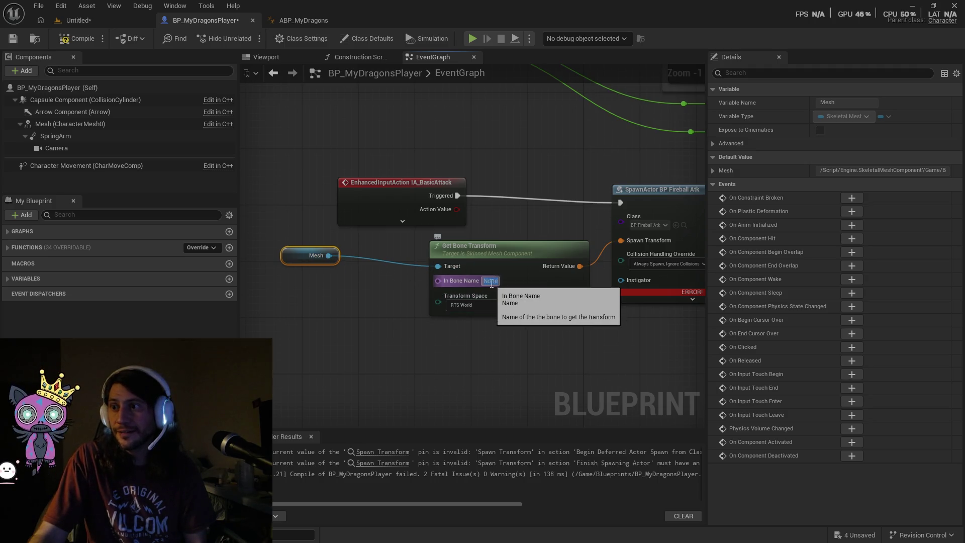
click(628, 334)
mouse_move(629, 334)
mouse_down()
mouse_move(500, 355)
mouse_move(496, 340)
mouse_move(393, 347)
mouse_up()
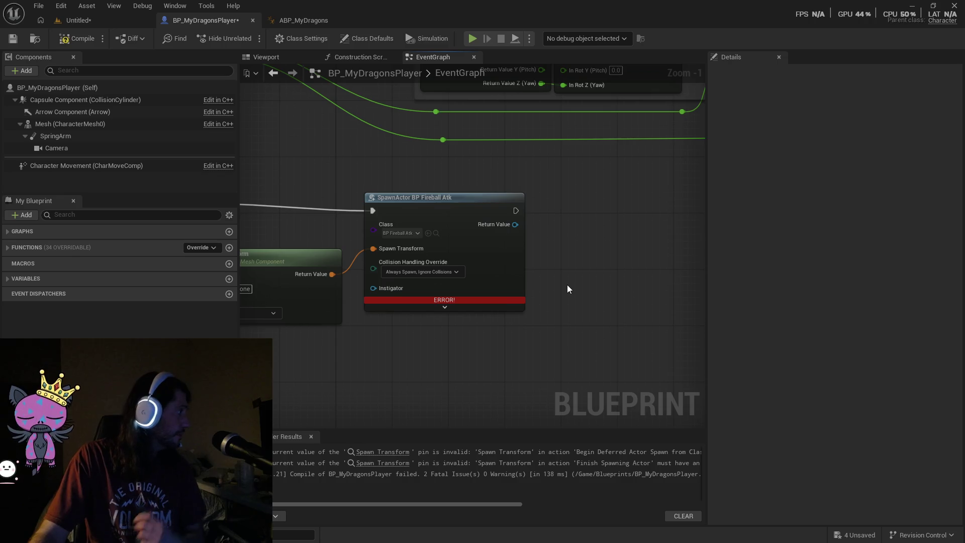
drag(456, 347, 596, 326)
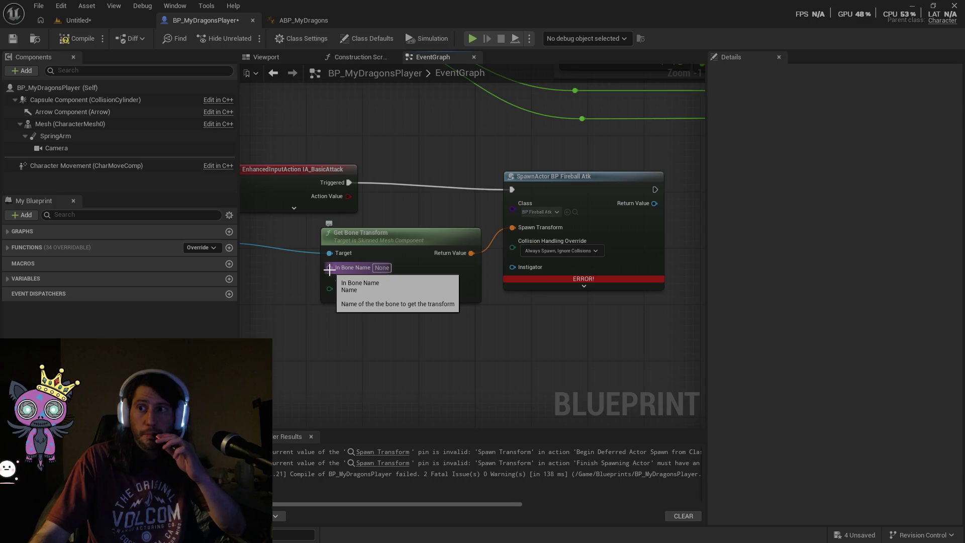
drag(330, 270, 300, 281)
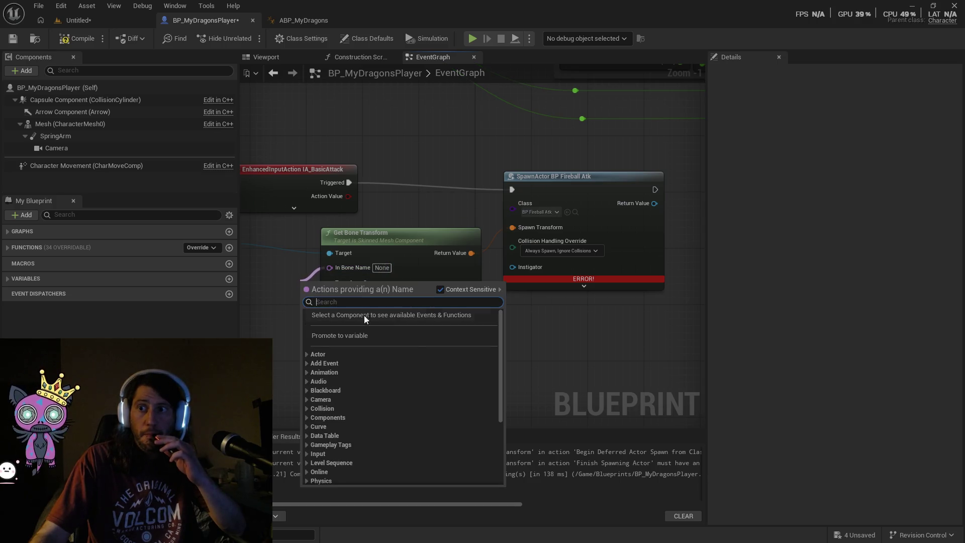
click(296, 261)
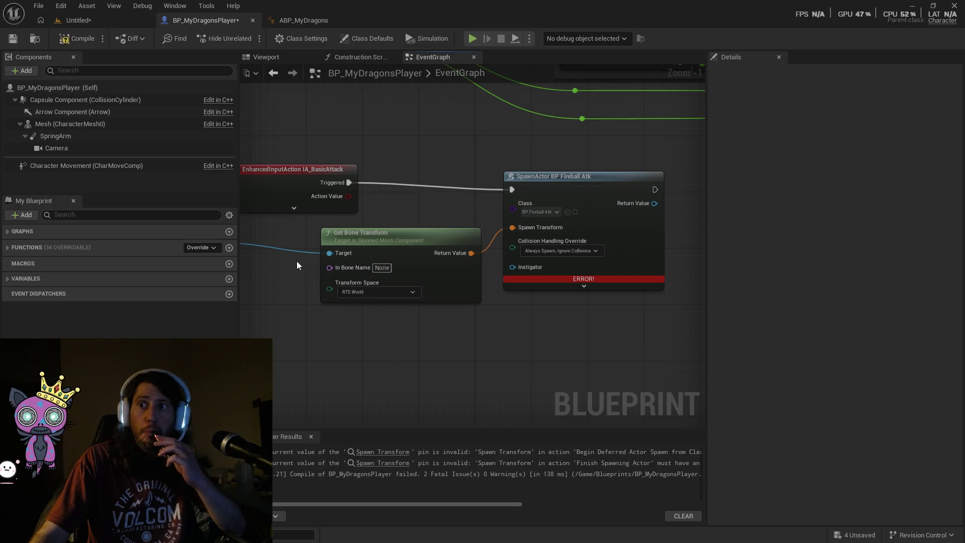
Enter JawSocket as Get Bone Transform's In Bone Name.
click(389, 269)
text(JawSocket)
key(Return)
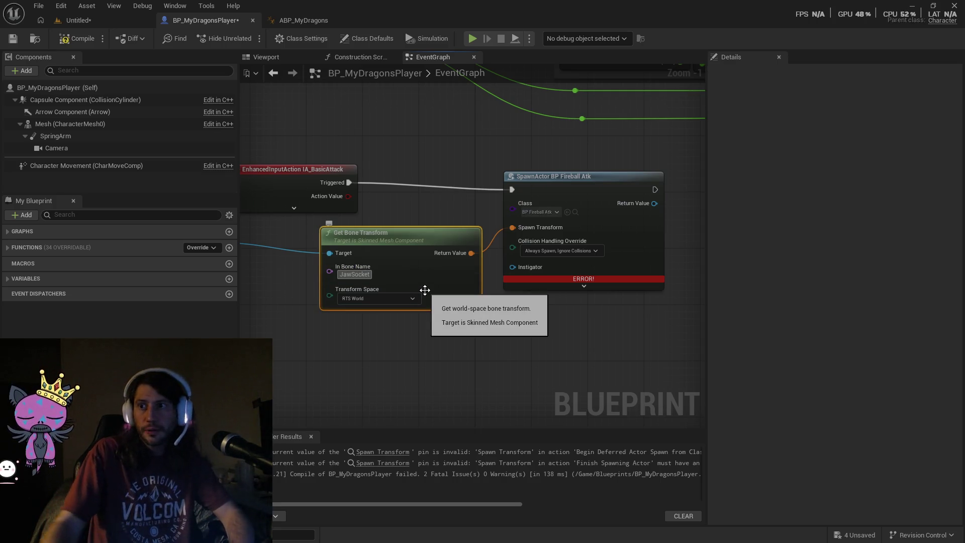
click(428, 382)
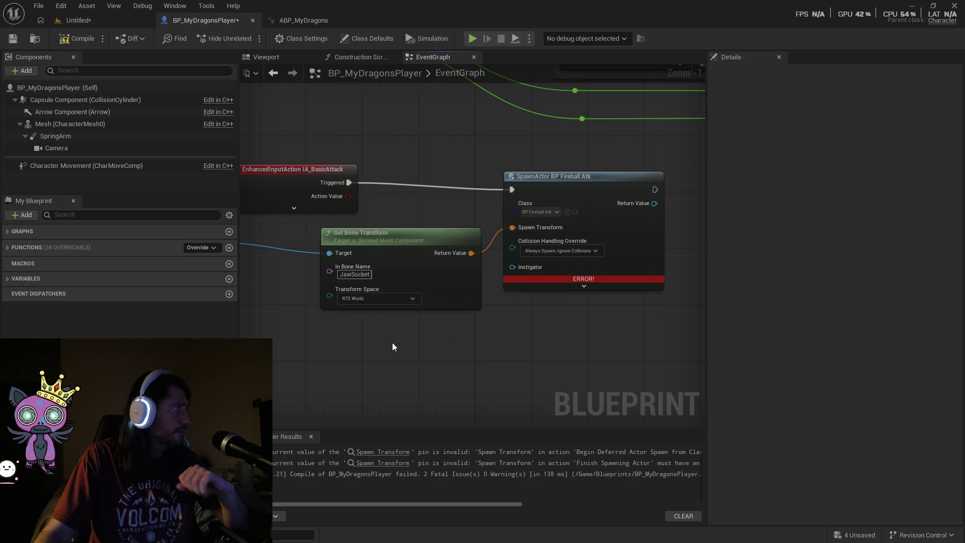
click(357, 274)
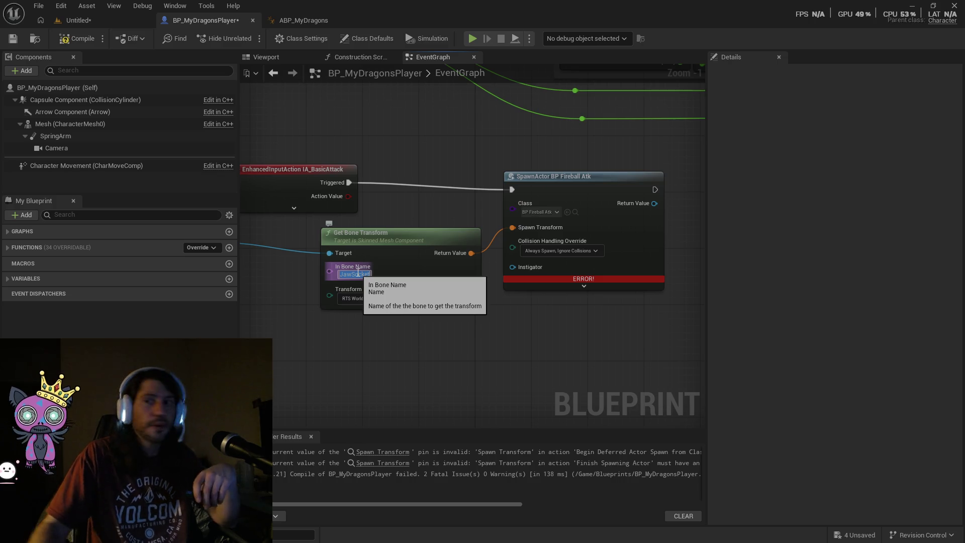
click(473, 392)
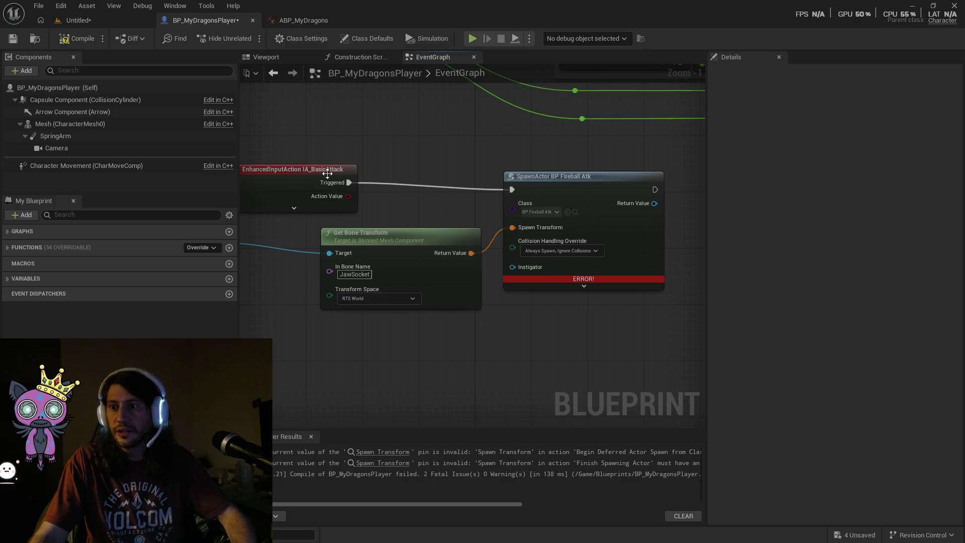
Recompile BP_MyDragonsPlayer so it compiles without errors.
click(399, 455)
click(73, 34)
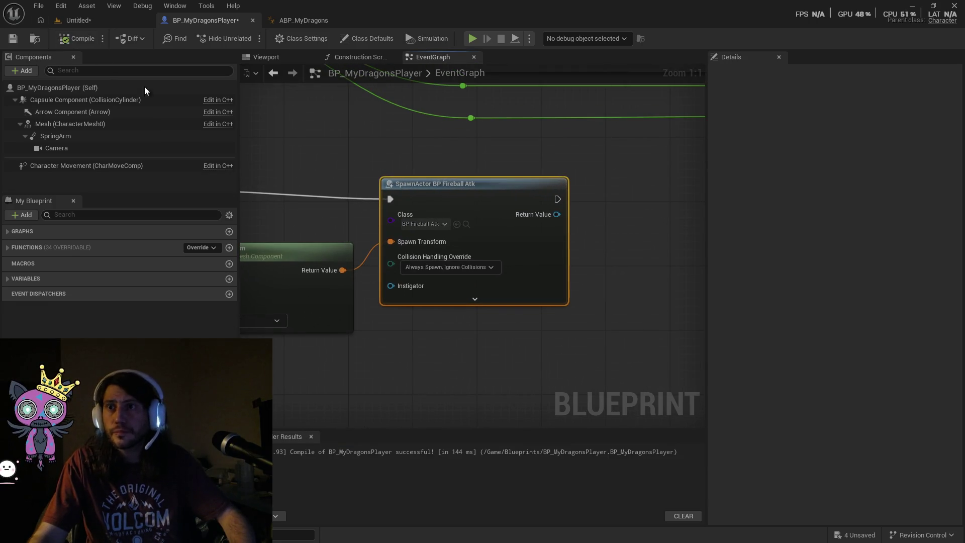
drag(399, 384, 487, 381)
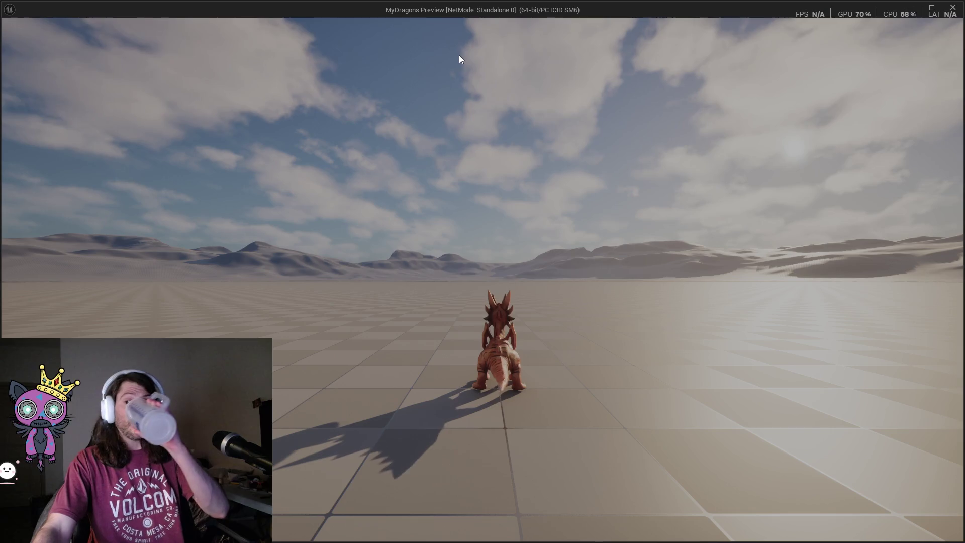
click(427, 66)
key(w)
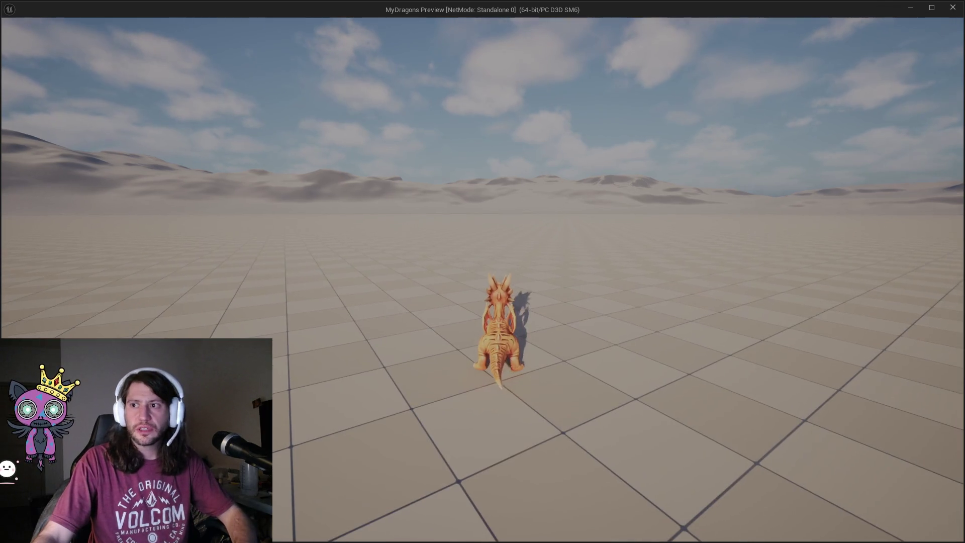
key(Escape)
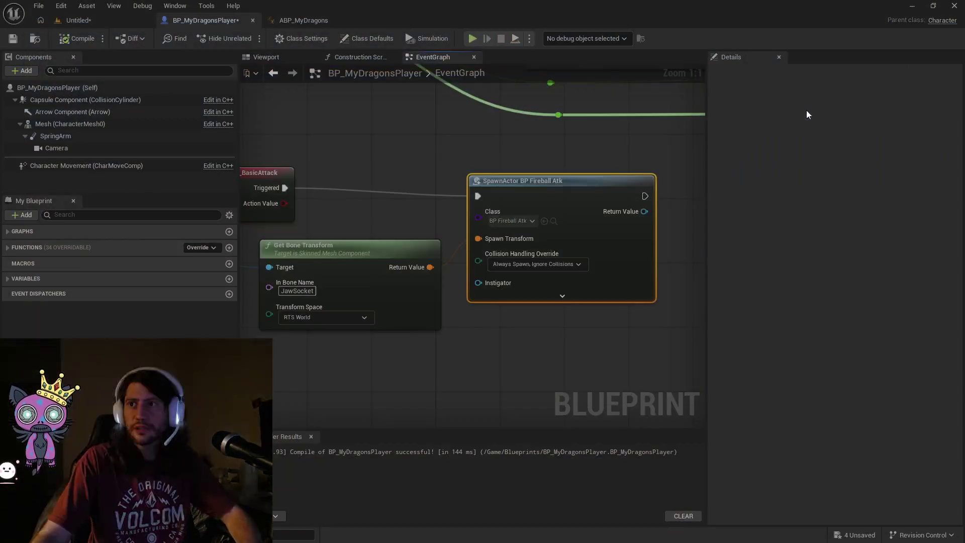
Open Project Settings from the Edit menu, look it over, and close it.
click(35, 6)
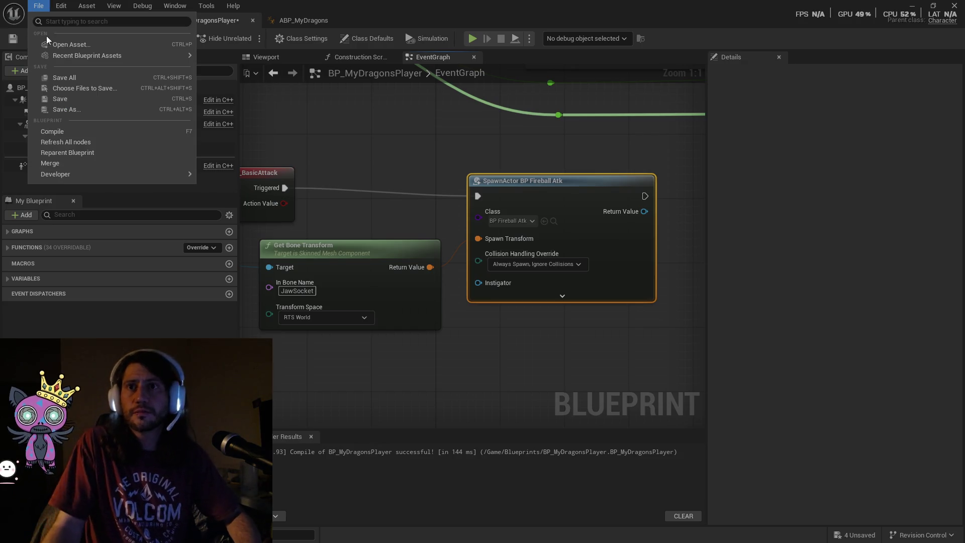
mouse_move(68, 5)
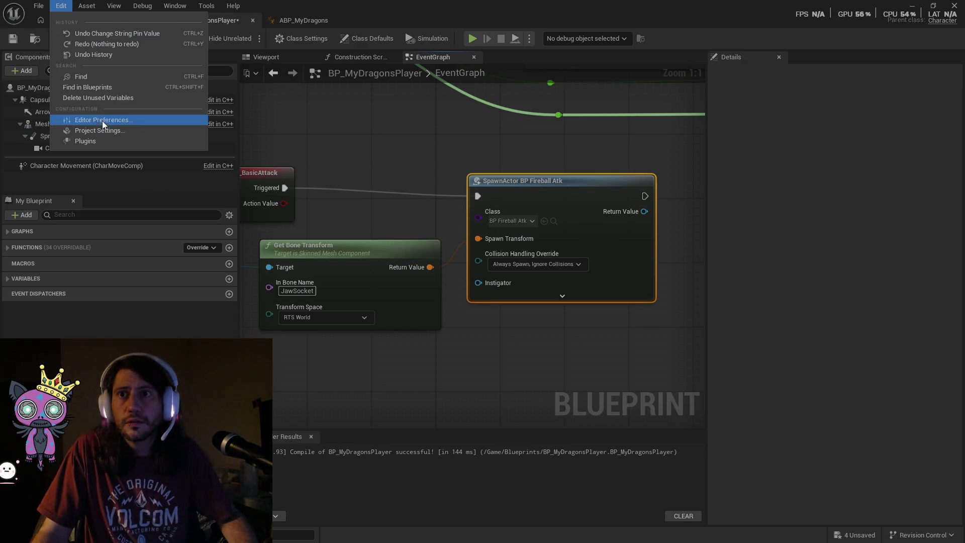
click(112, 129)
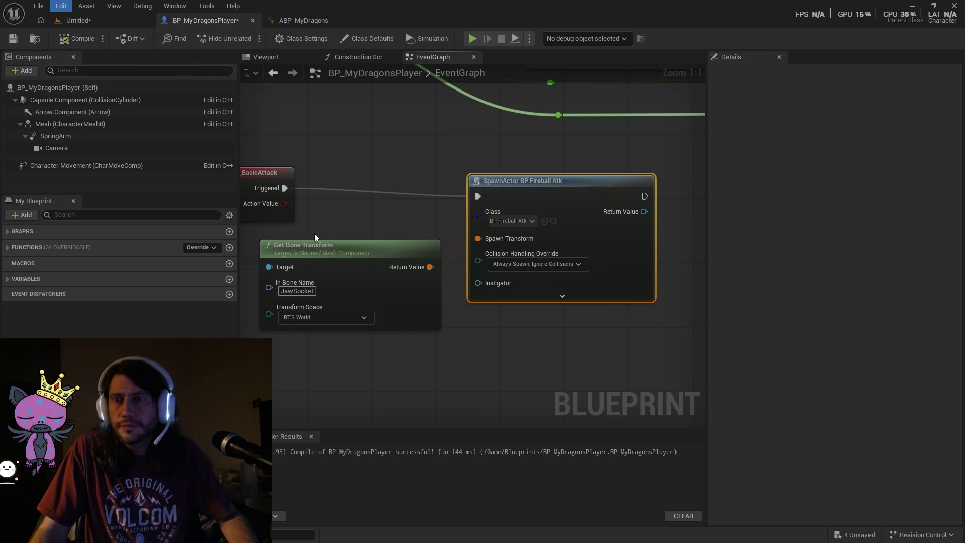
drag(426, 161, 352, 108)
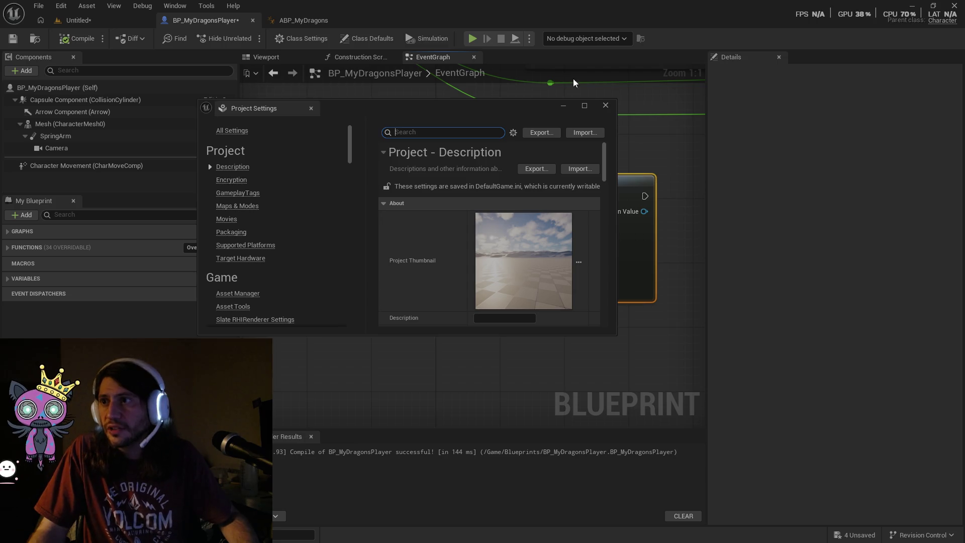
click(604, 107)
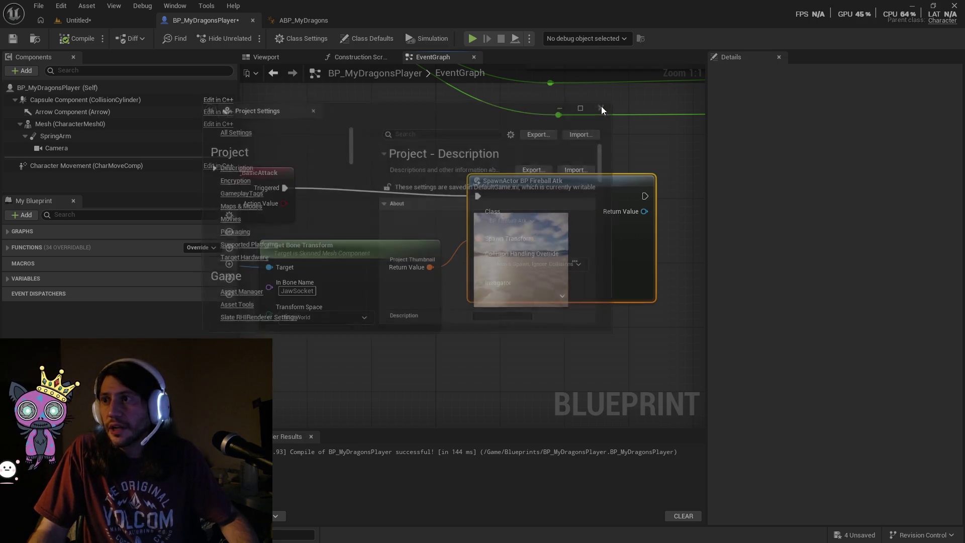
Browse Editor Preferences, close it, and open the Content Drawer on Content/Blueprints.
click(40, 7)
mouse_move(60, 5)
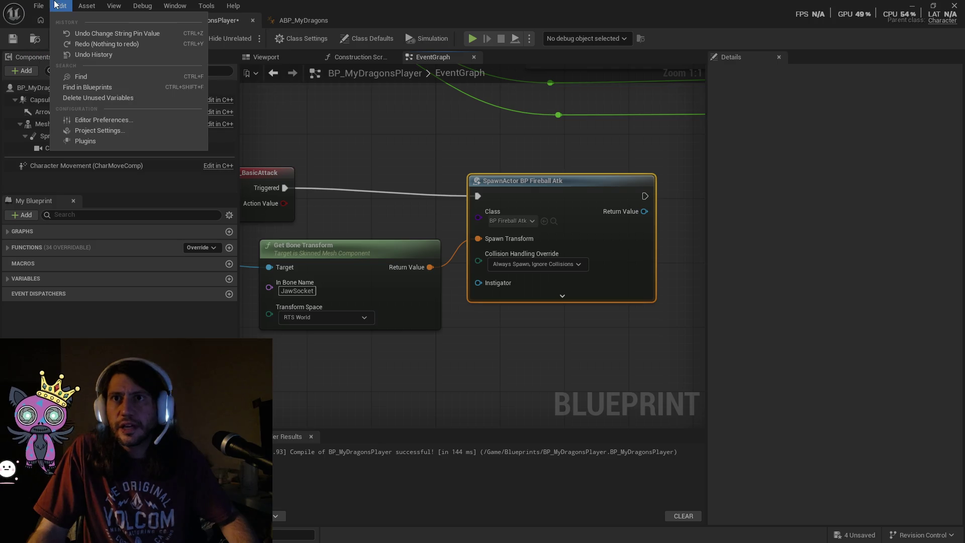
click(85, 122)
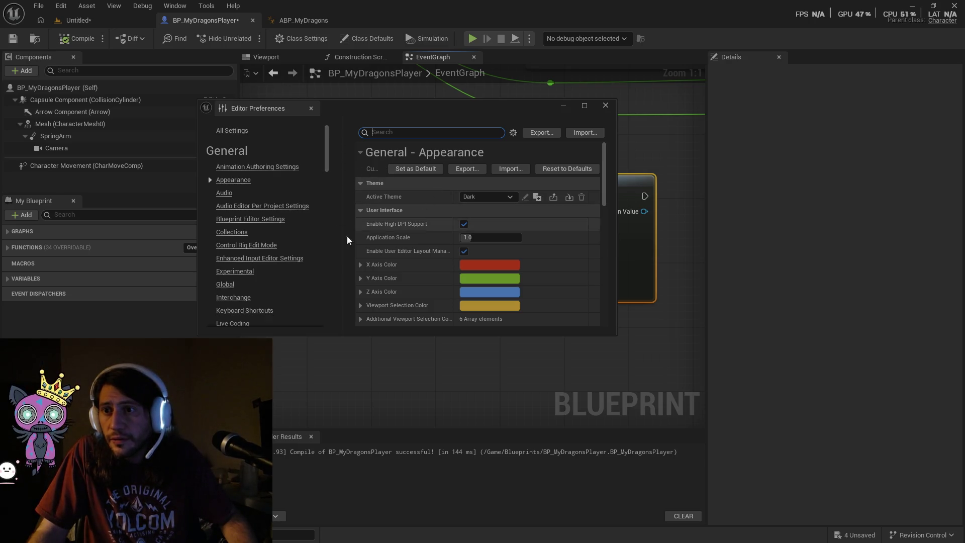
scroll(310, 286, down, 1)
scroll(309, 285, down, 2)
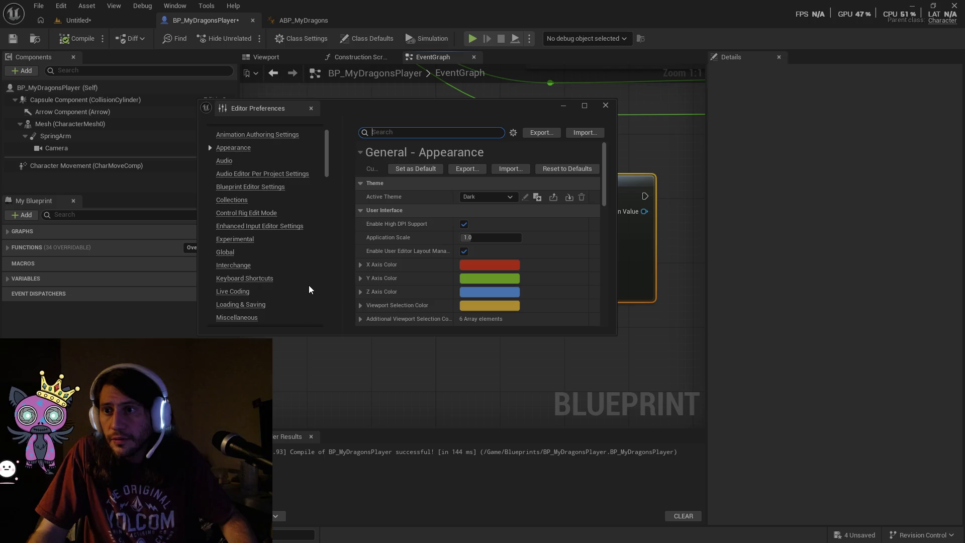
scroll(291, 279, down, 2)
scroll(305, 258, down, 3)
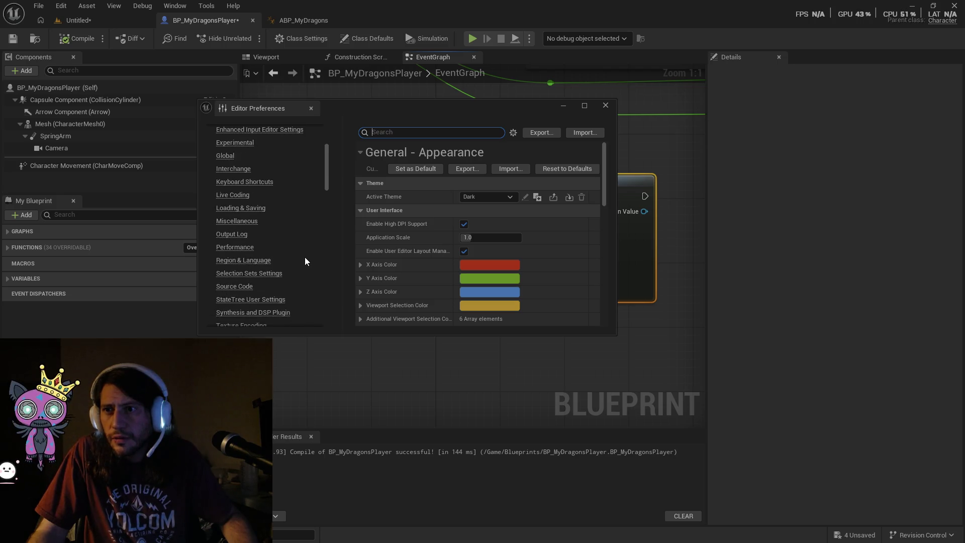
click(607, 106)
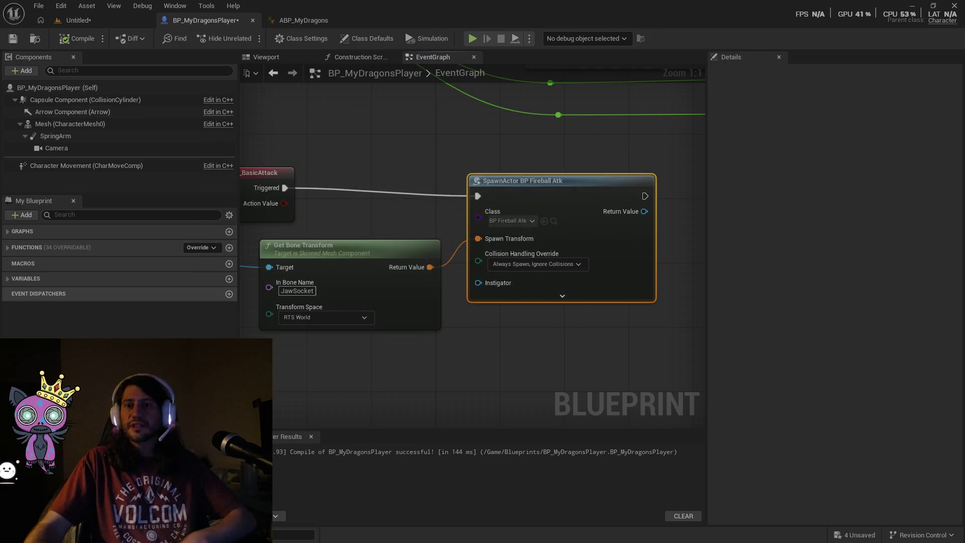
click(35, 535)
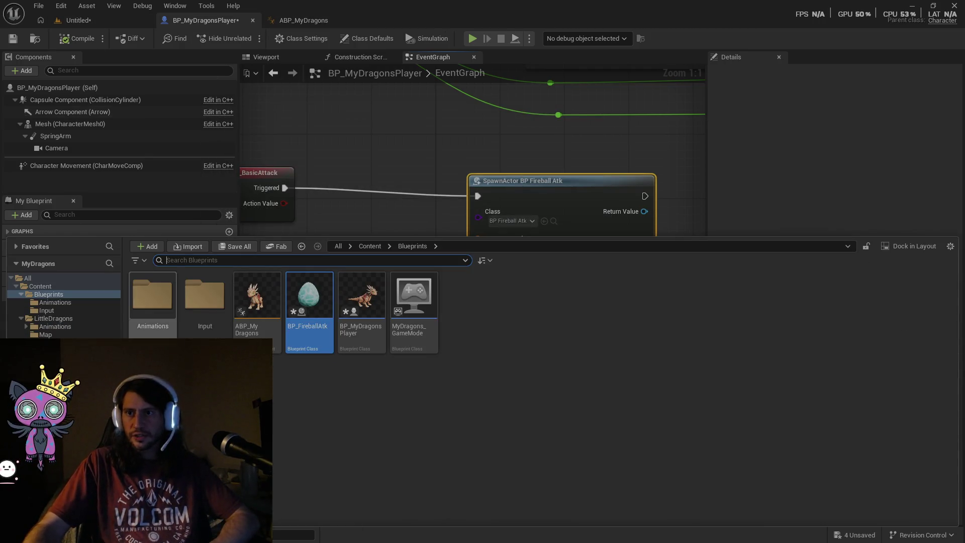
In InputMap_MyDragons, add an IA_BasicAttack mapping bound to Left Mouse Button.
double_click(205, 297)
double_click(423, 327)
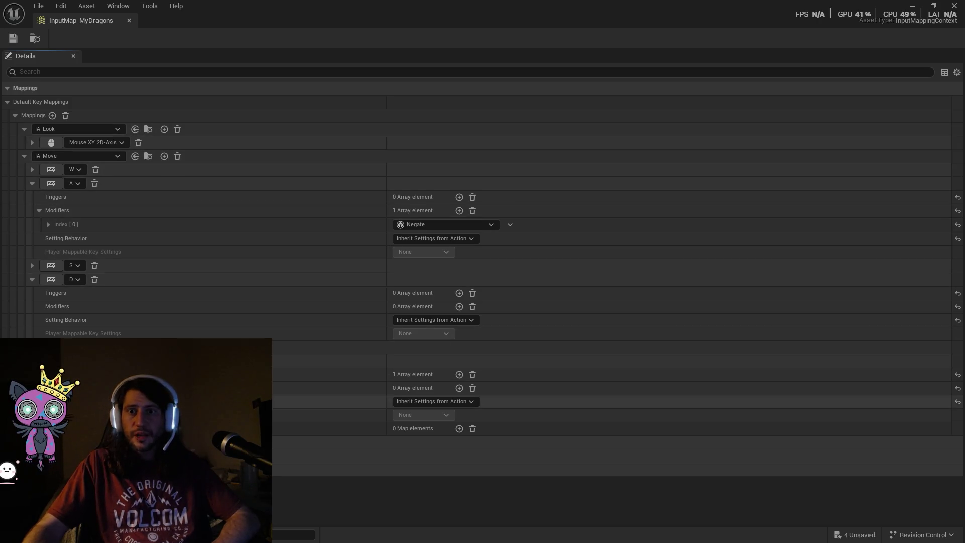
click(53, 115)
click(75, 428)
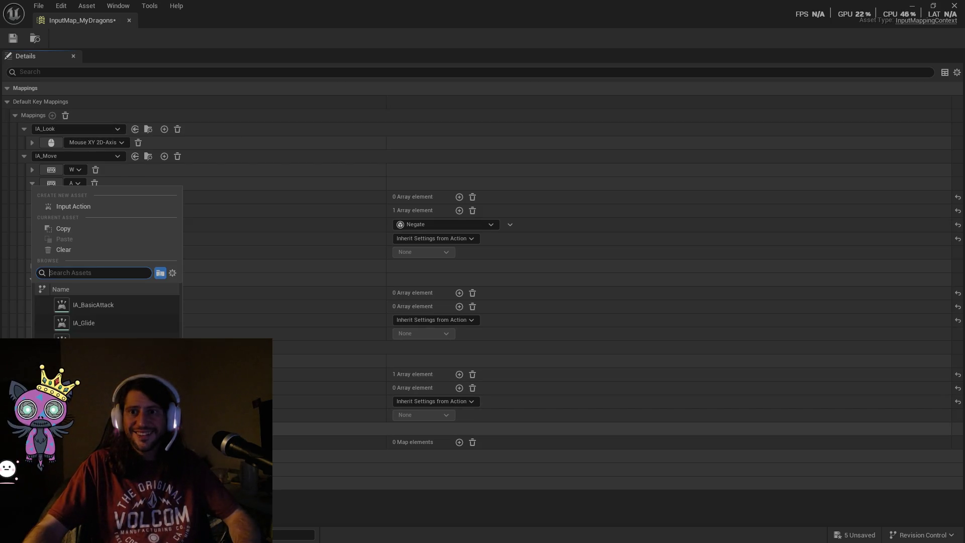
click(100, 308)
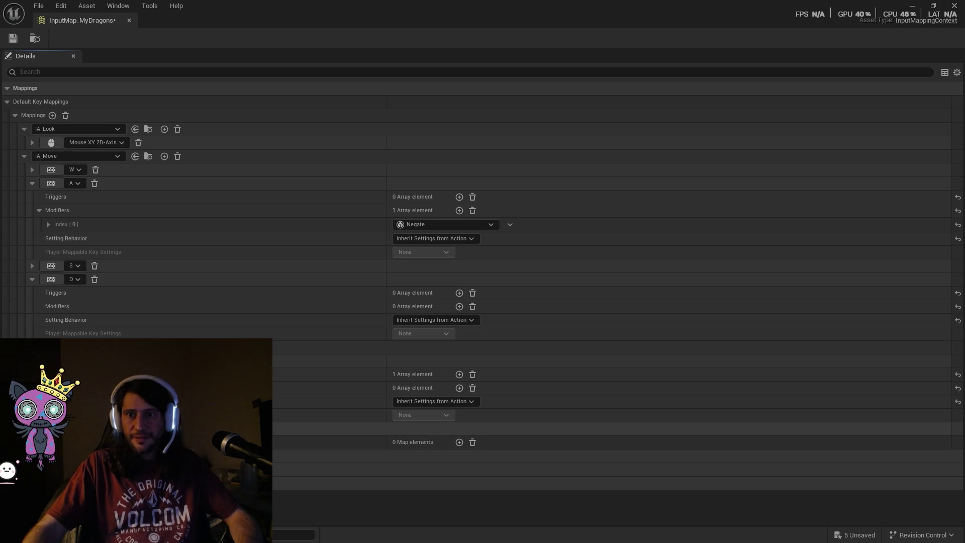
click(164, 347)
click(74, 442)
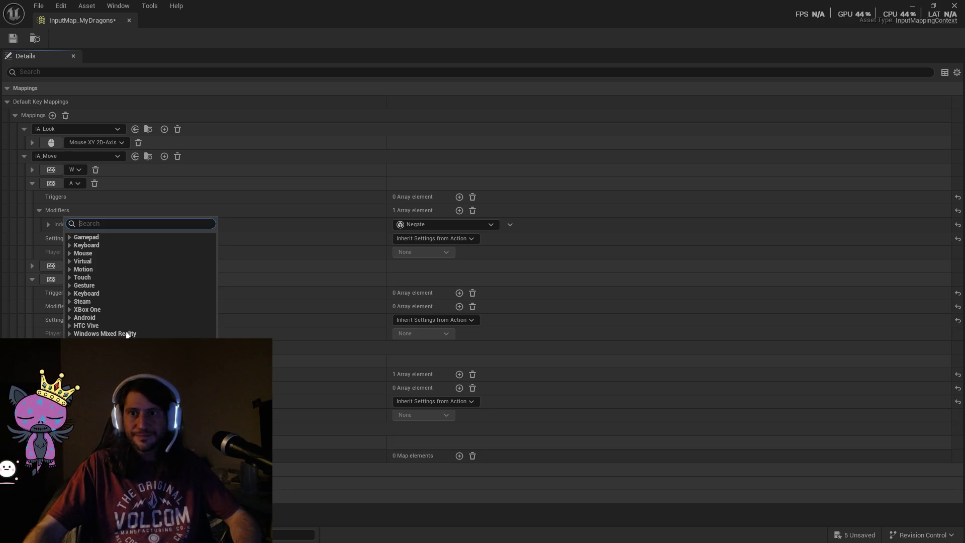
click(82, 253)
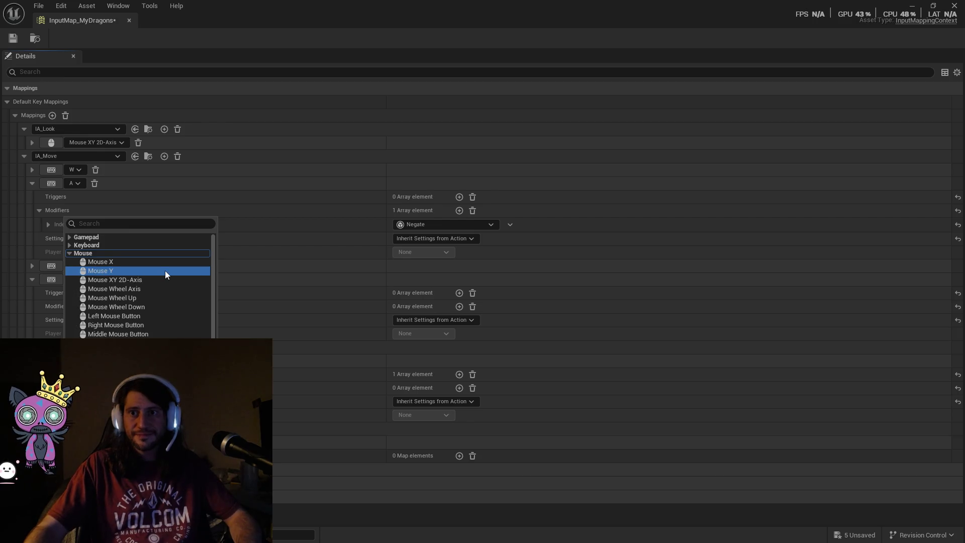
click(152, 316)
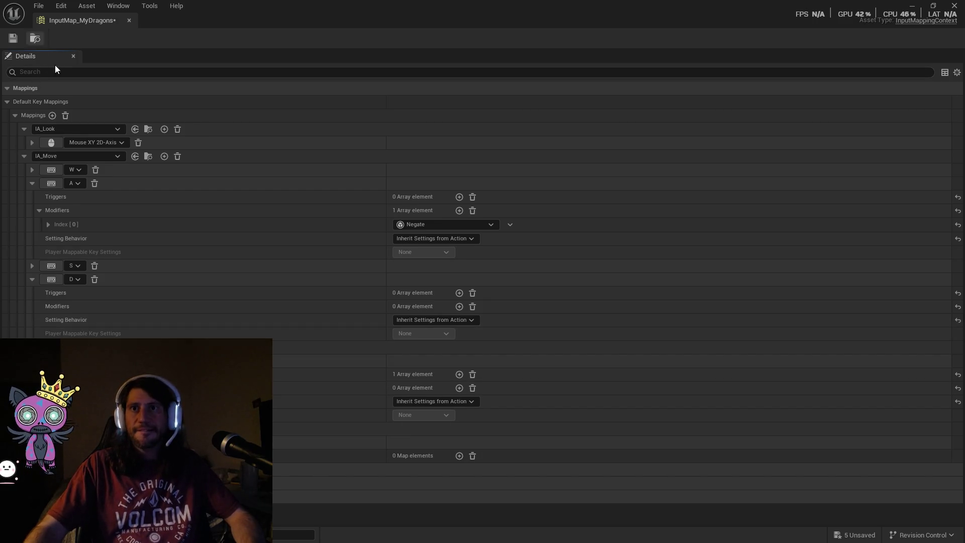
click(129, 20)
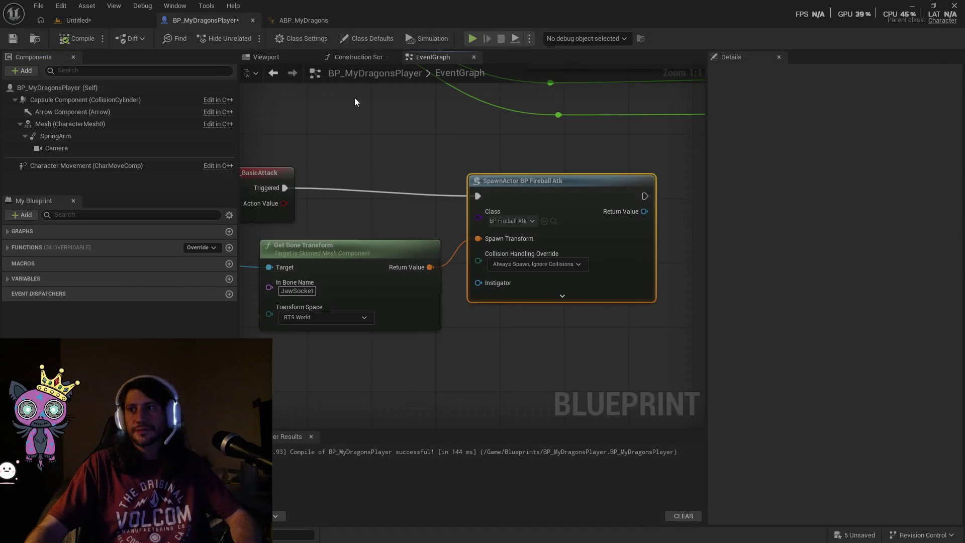
Start a play test of the MyDragons game and click into its window.
drag(608, 354, 386, 364)
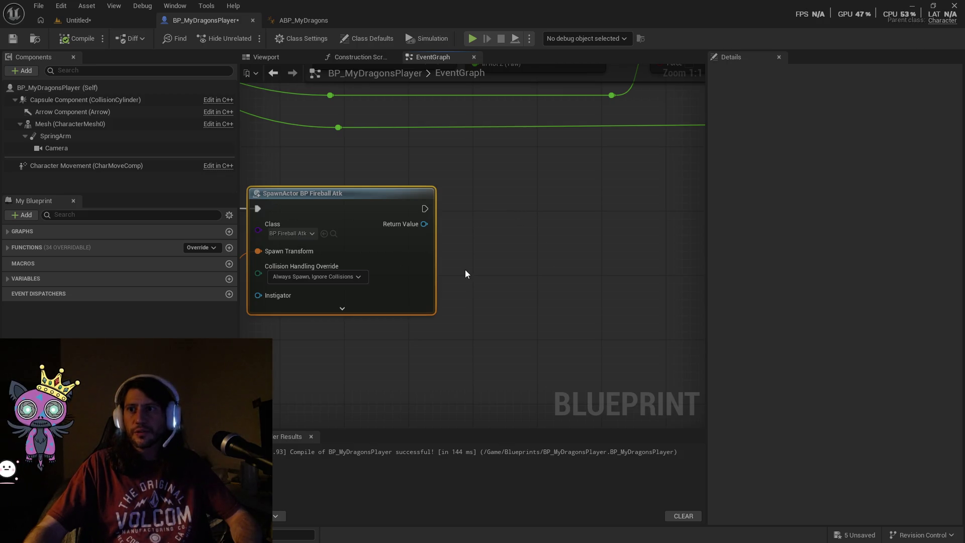
drag(465, 271, 501, 270)
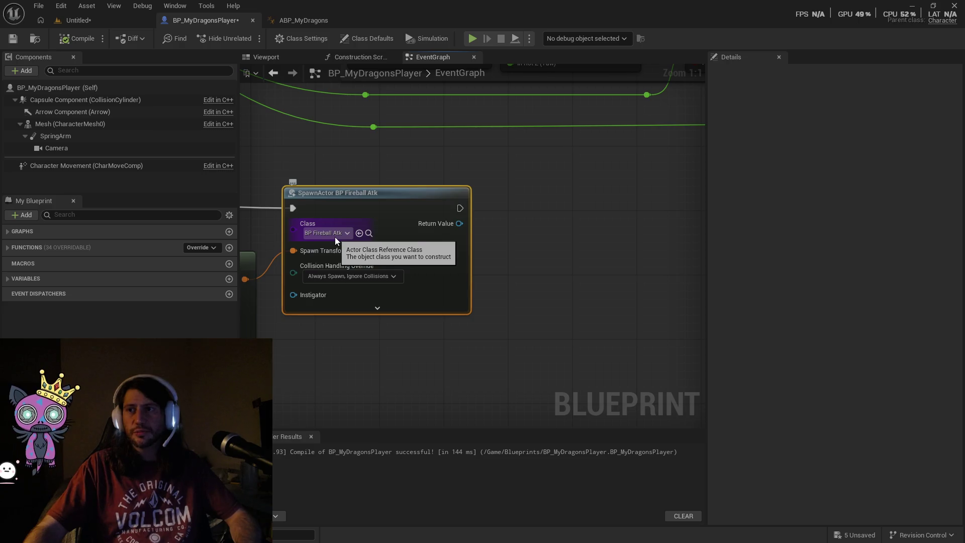
click(468, 39)
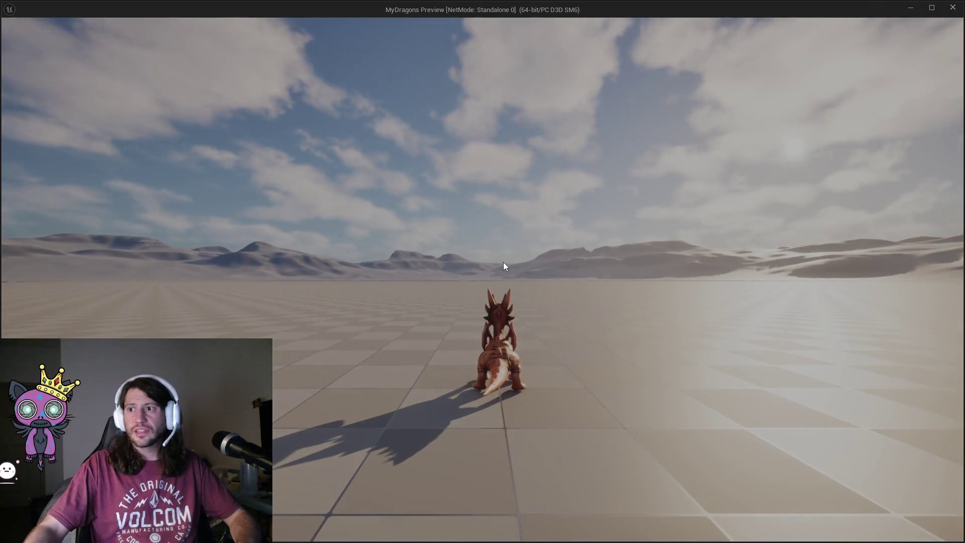
click(543, 249)
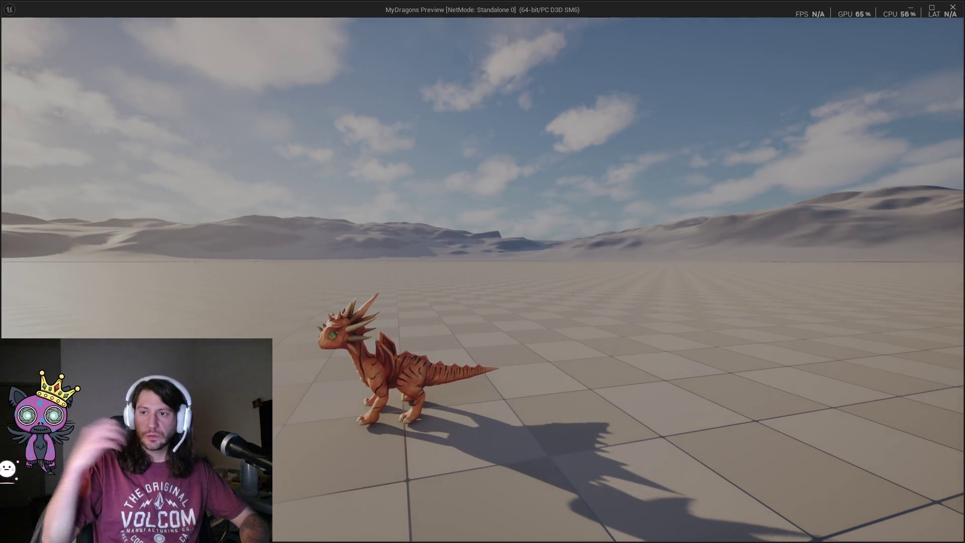
Run and fly the dragon with W, D and Space, shoot fireballs, then Esc to stop.
key(w)
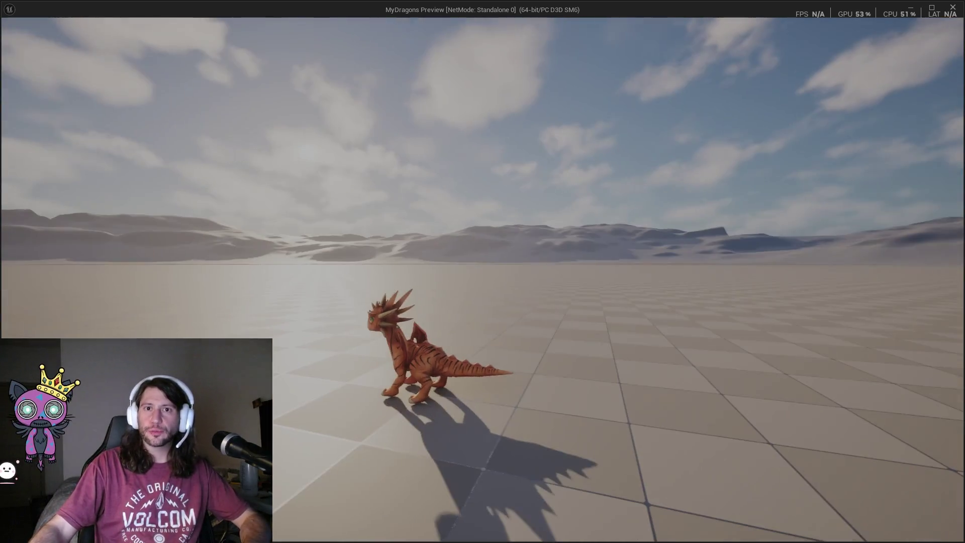
key(space)
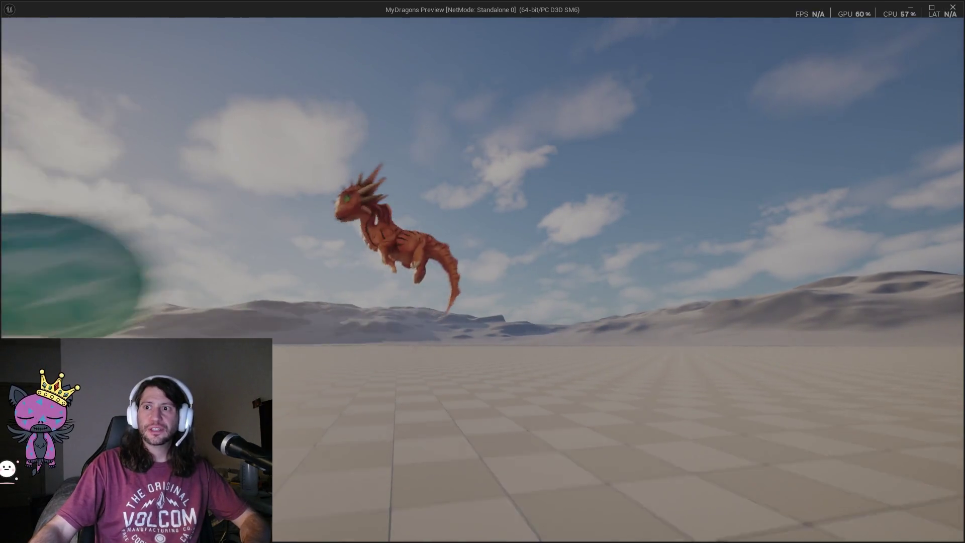
key(space)
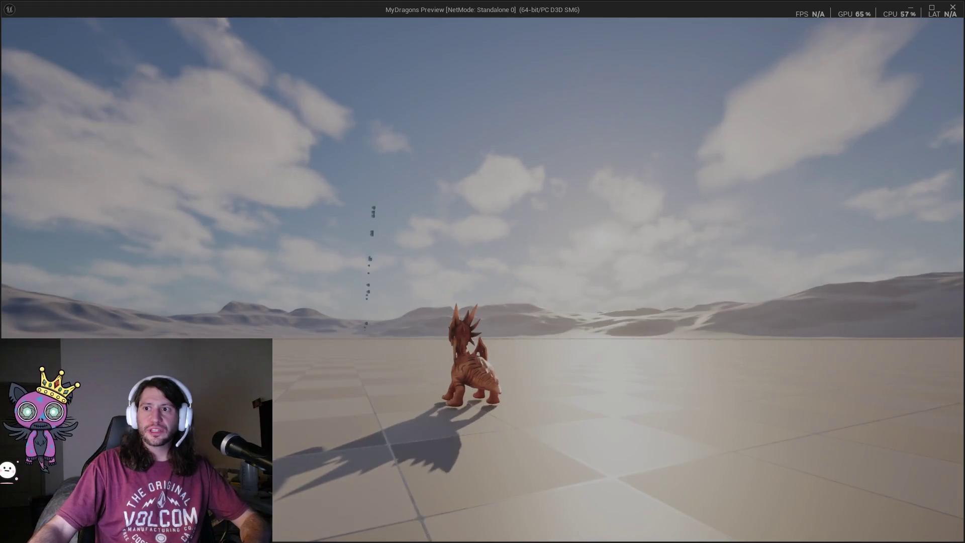
click(482, 271)
key(space)
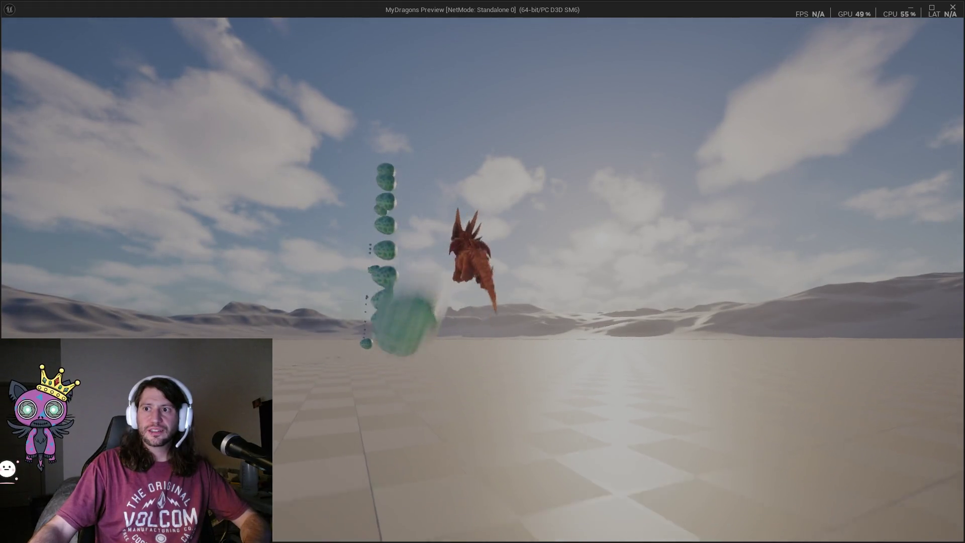
key(space)
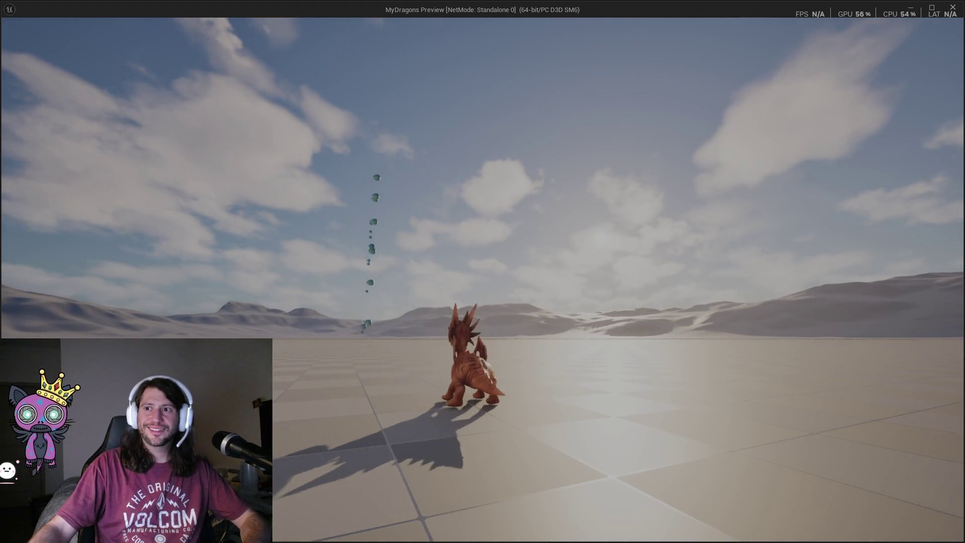
key(w)
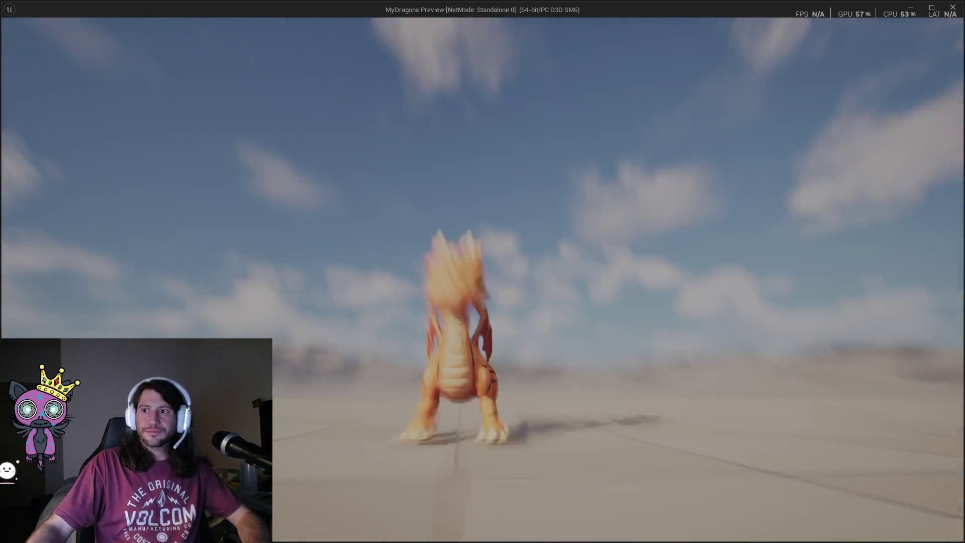
key(d)
key(w)
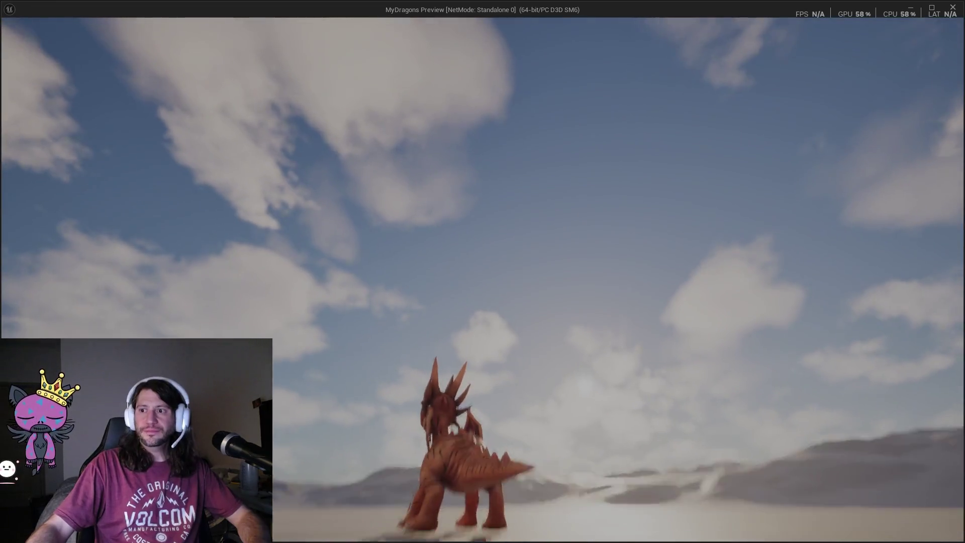
key(Escape)
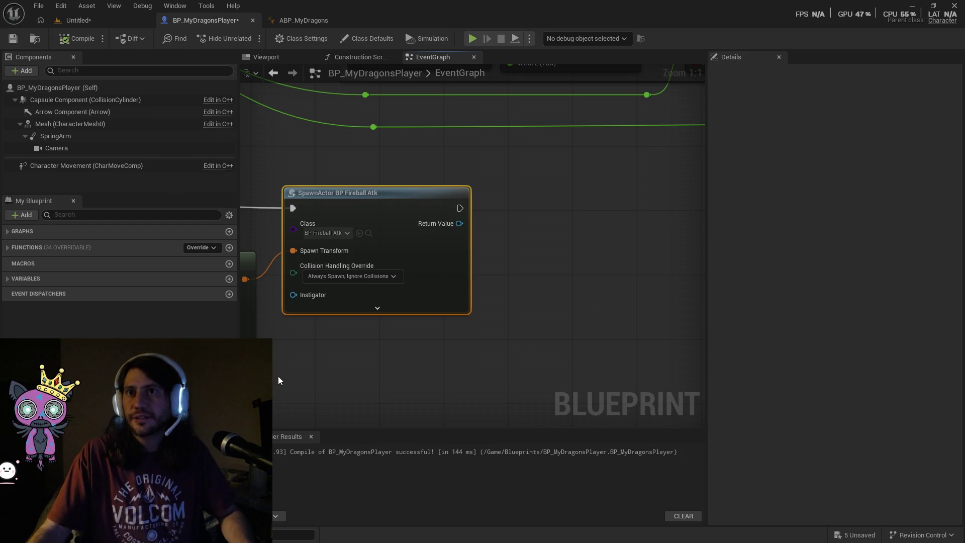
Switch to OBS and open the YouTube link shared in the stream chat.
key(super)
mouse_move(310, 534)
click(315, 483)
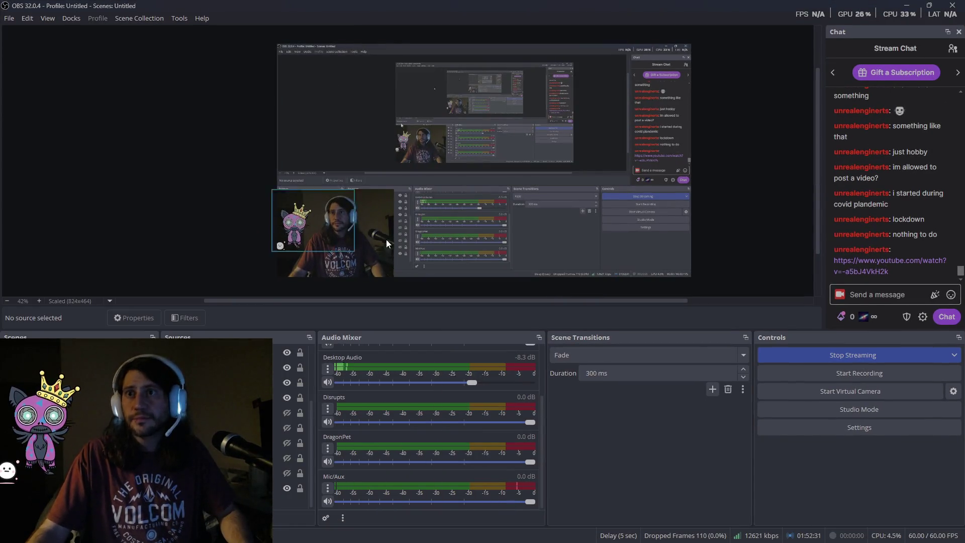
click(854, 267)
key(super)
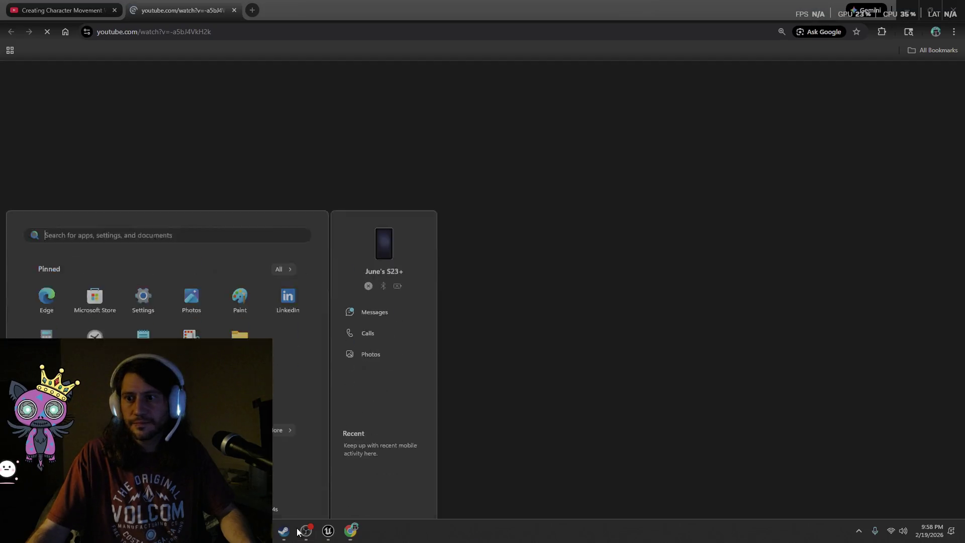
Dismiss the Start menu and skip the ad before Multiplayer RTS - Showcase 5.
click(368, 80)
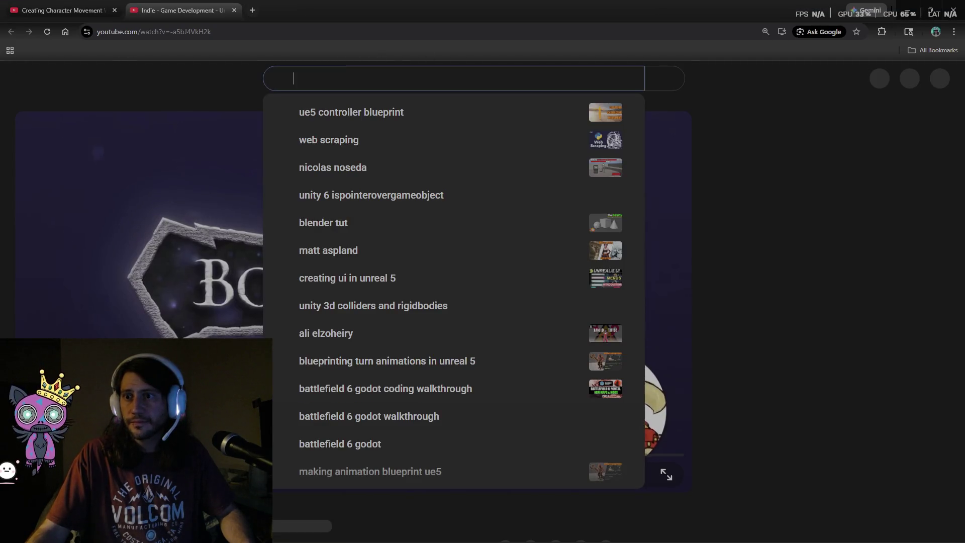
key(super)
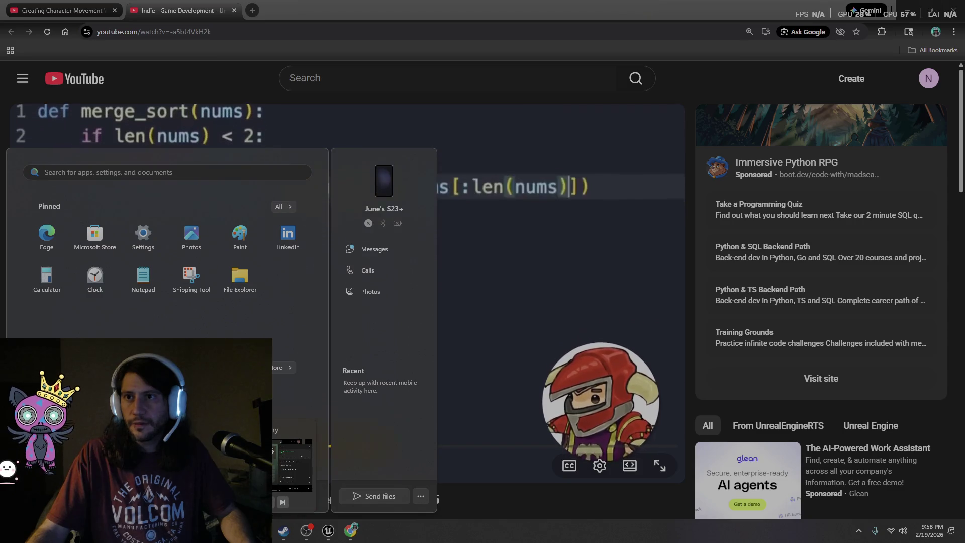
click(498, 37)
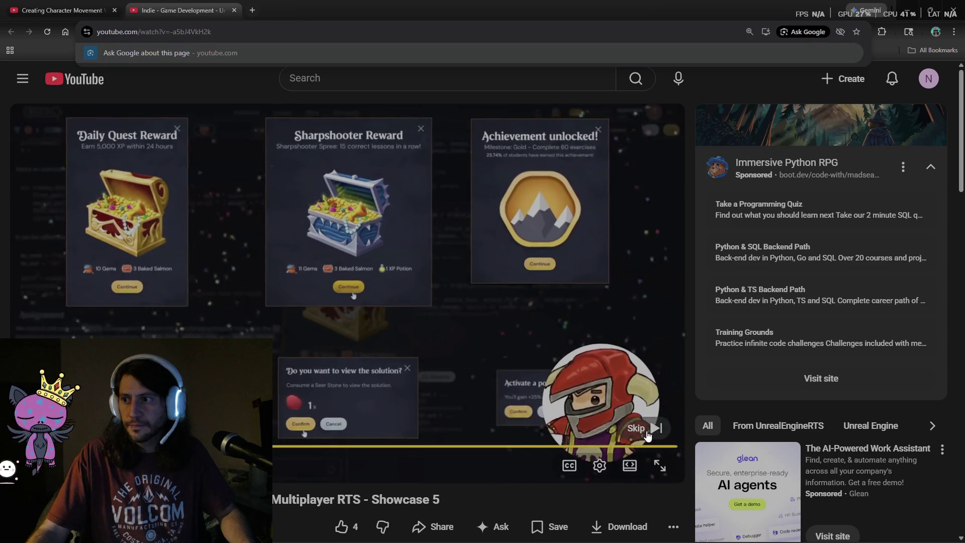
click(643, 428)
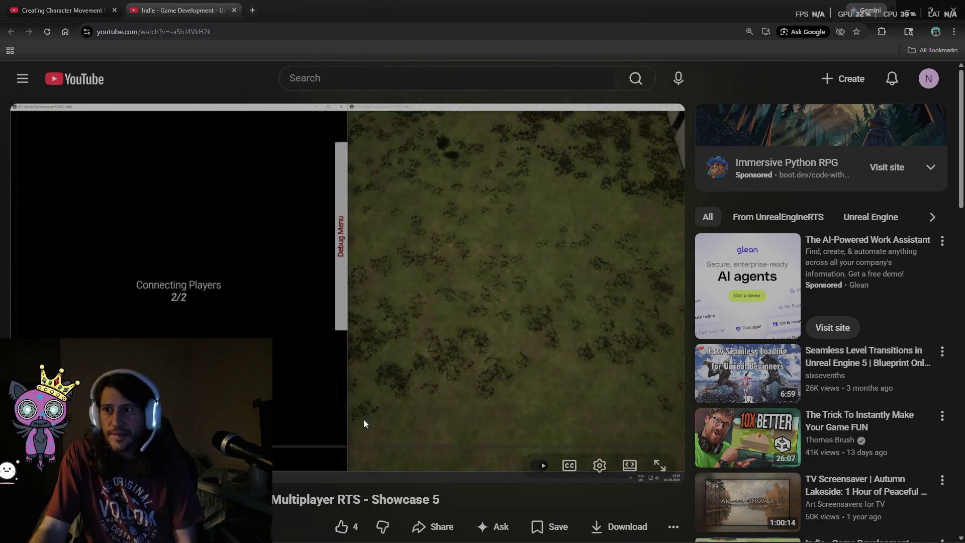
Like the video, bringing its like count to 5.
scroll(372, 469, down, 1)
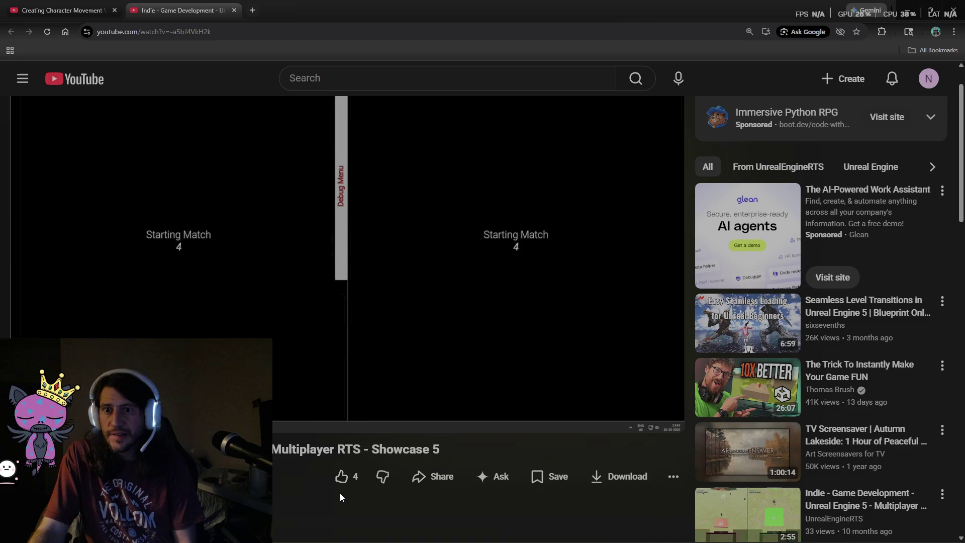
click(341, 484)
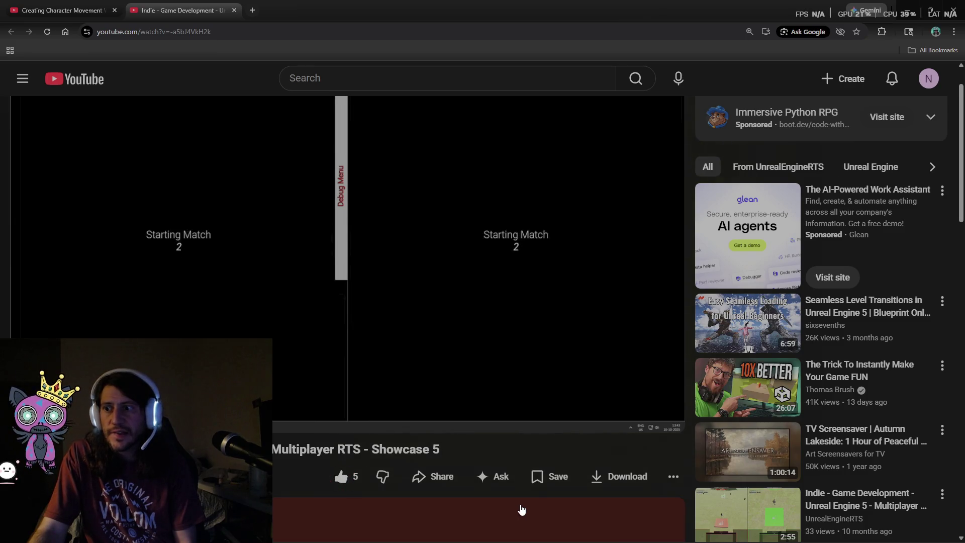
scroll(577, 428, up, 1)
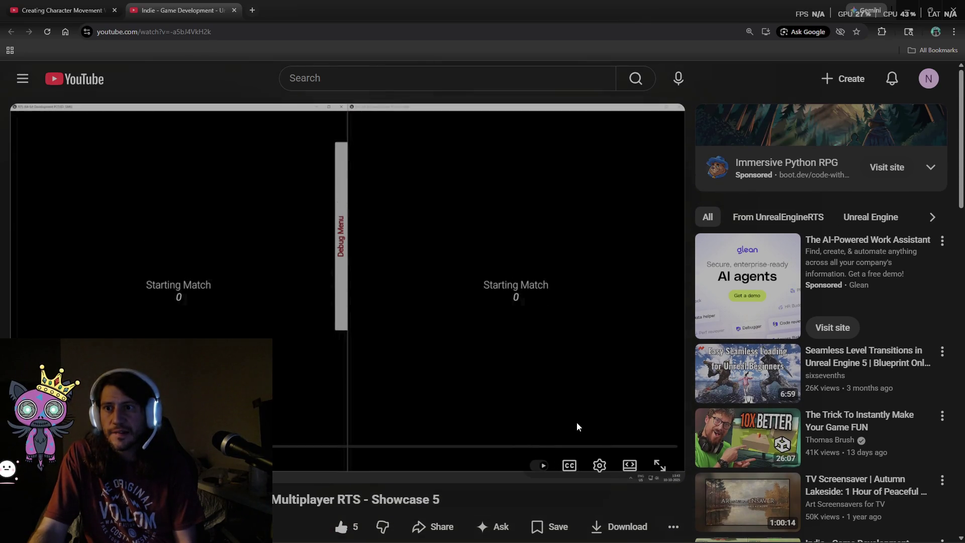
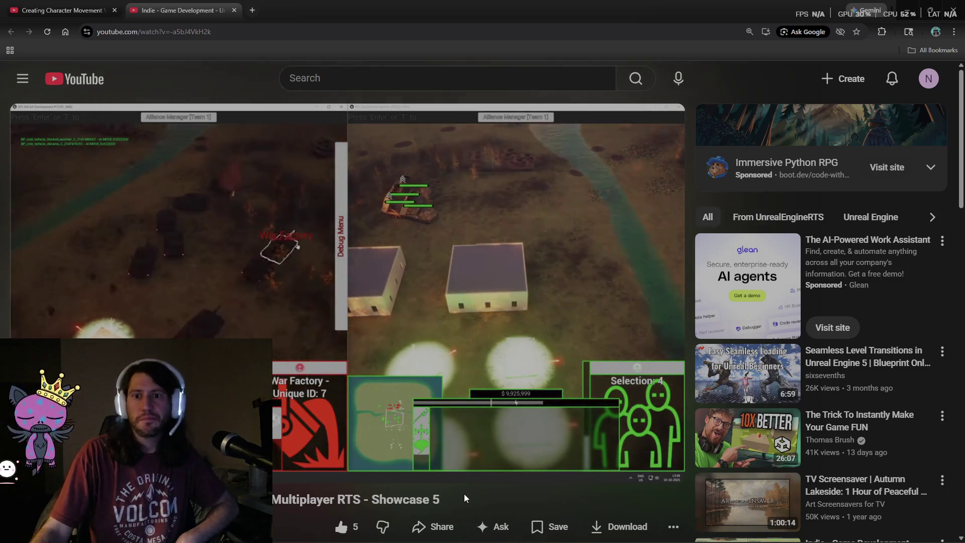
Launch Spotify from Start search, minimize it, then close the RTS showcase video's tab.
scroll(441, 490, down, 1)
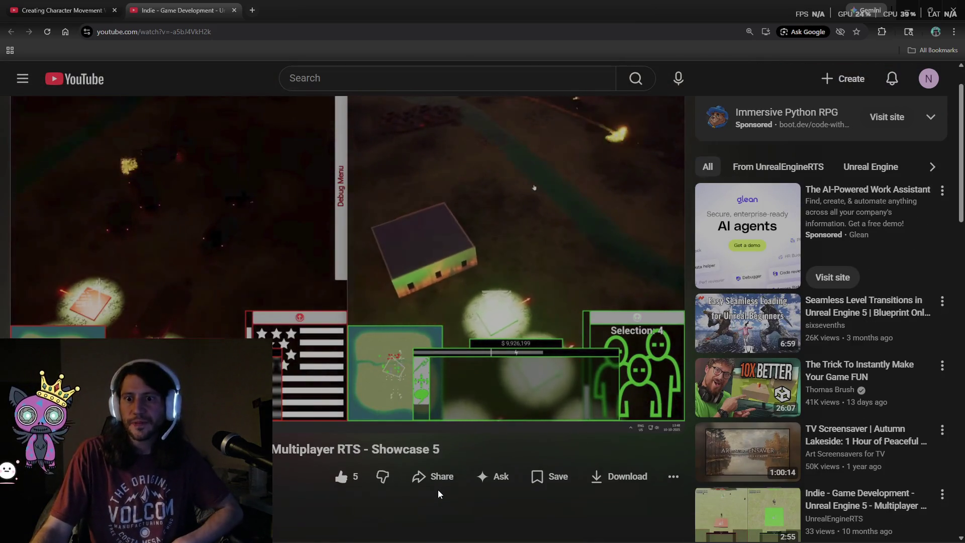
scroll(439, 490, up, 1)
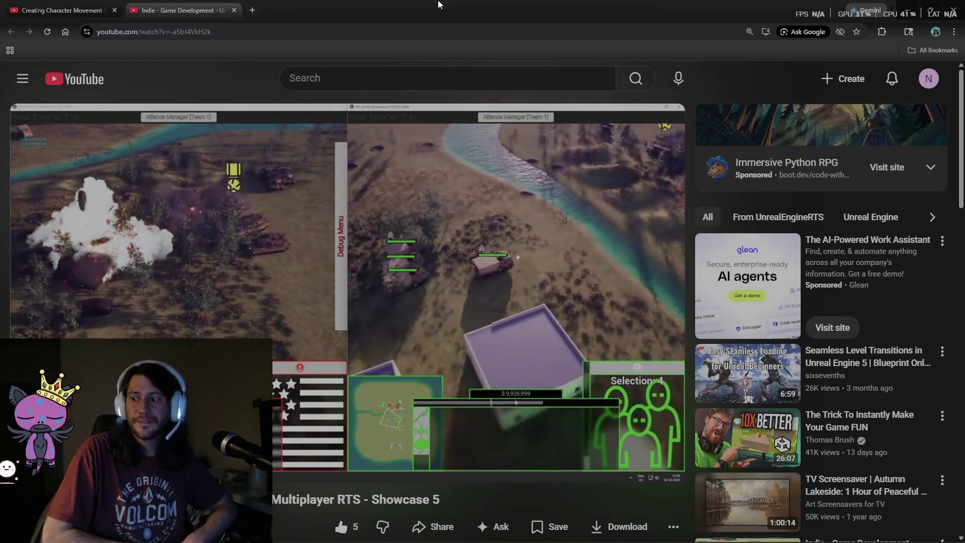
key(super)
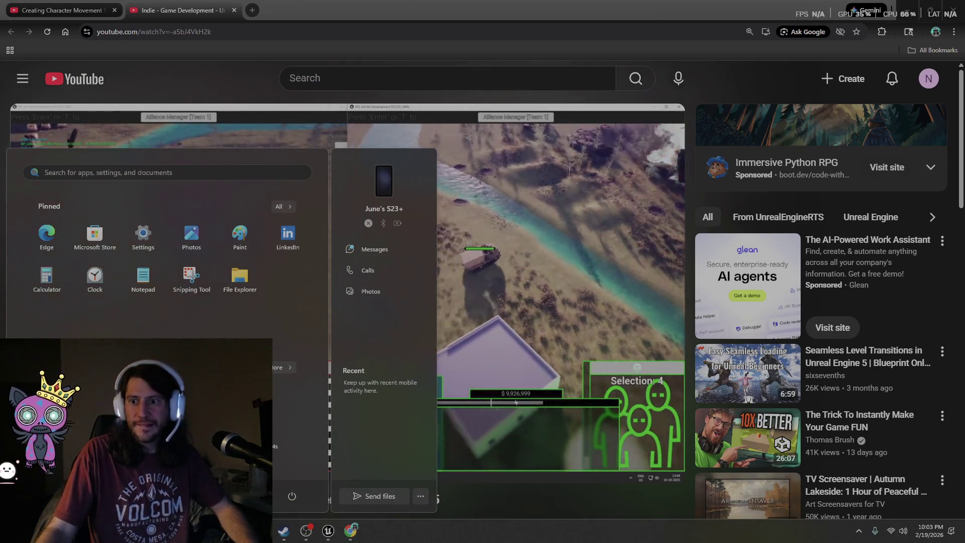
text(spotify)
key(Return)
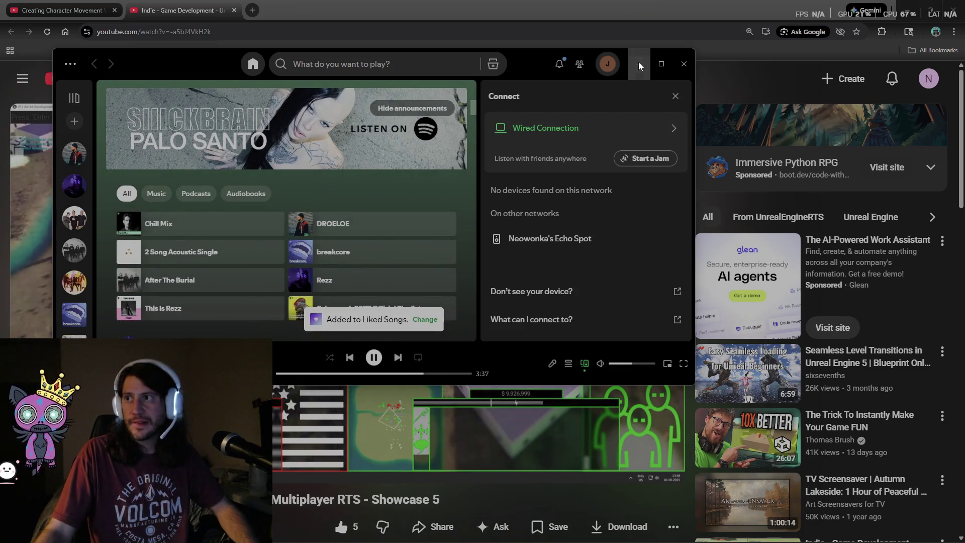
click(639, 66)
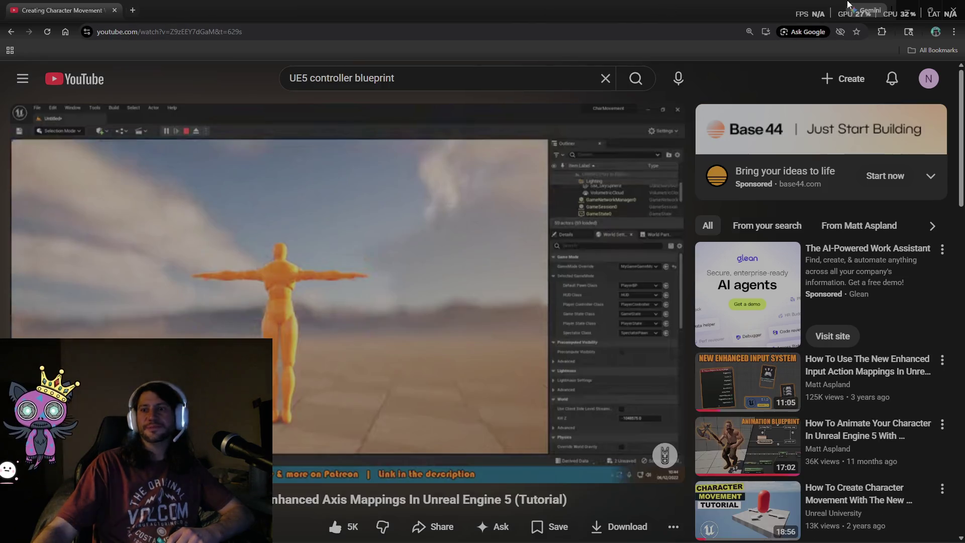
click(234, 10)
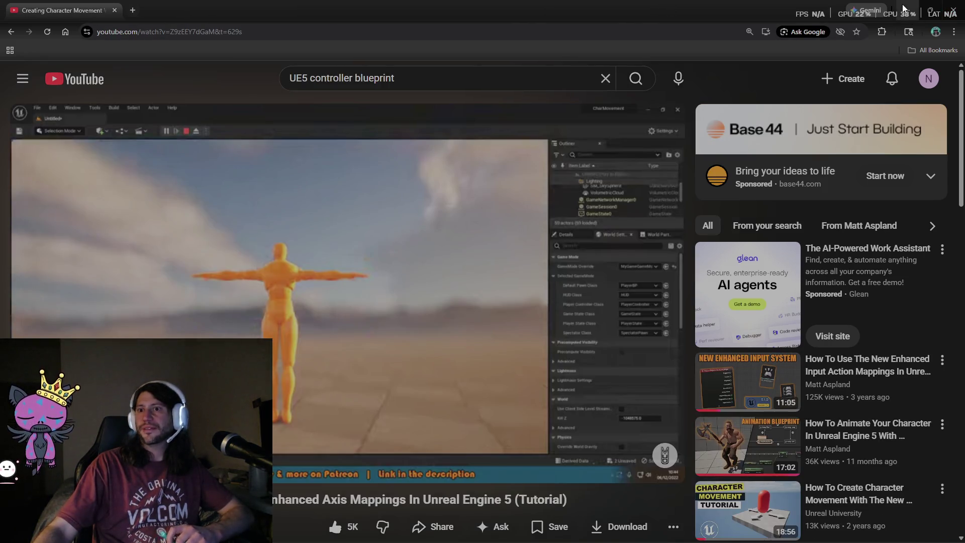
Minimize Chrome and then OBS Studio to reveal the Unreal editor.
click(904, 8)
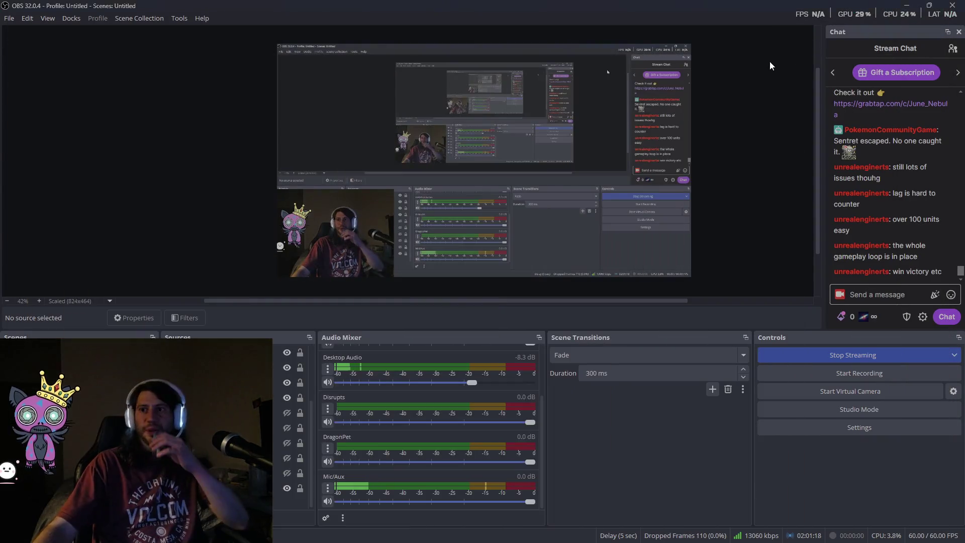
click(898, 9)
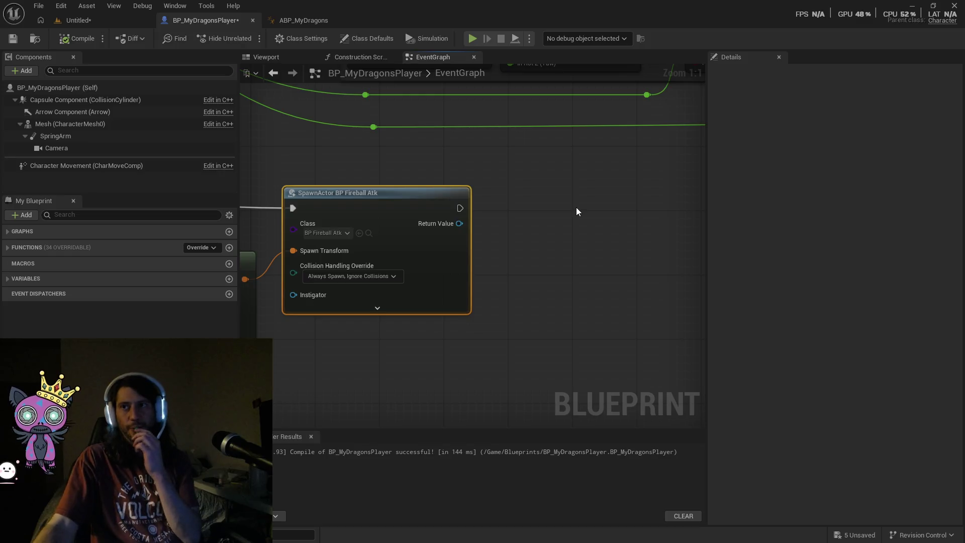
Minimize the Unreal Editor window to reveal the Windows desktop.
click(912, 6)
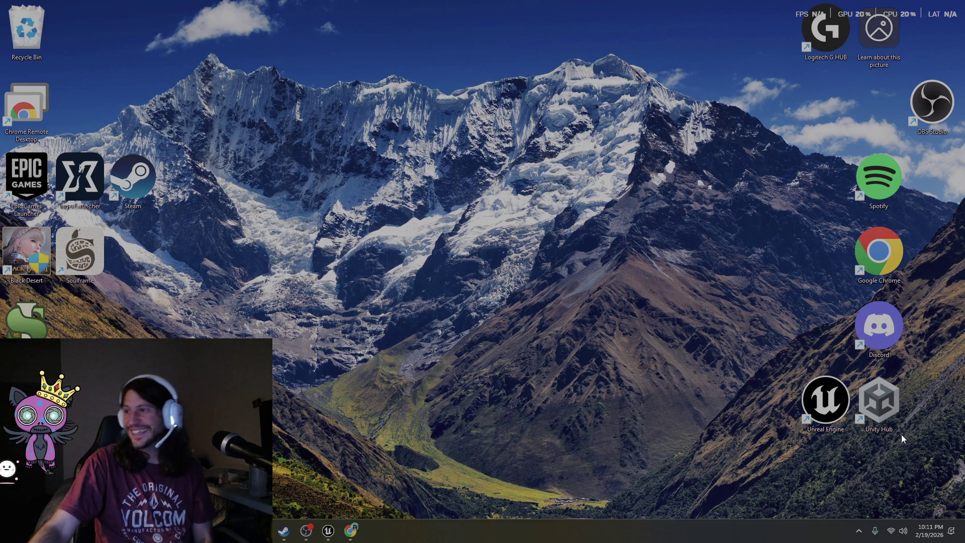
Drag the Unreal Engine shortcut to the middle of the desktop and open its context menu.
drag(807, 430, 647, 355)
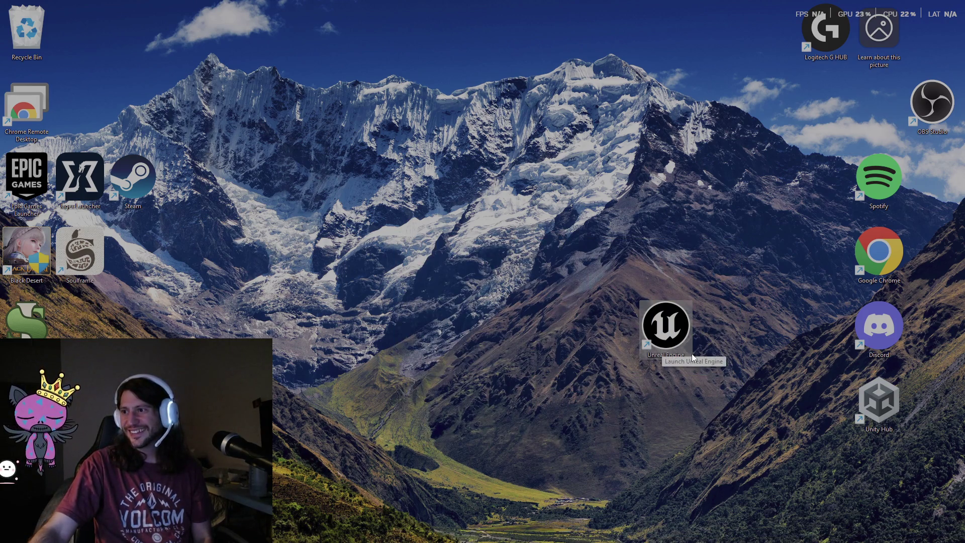
right_click(665, 339)
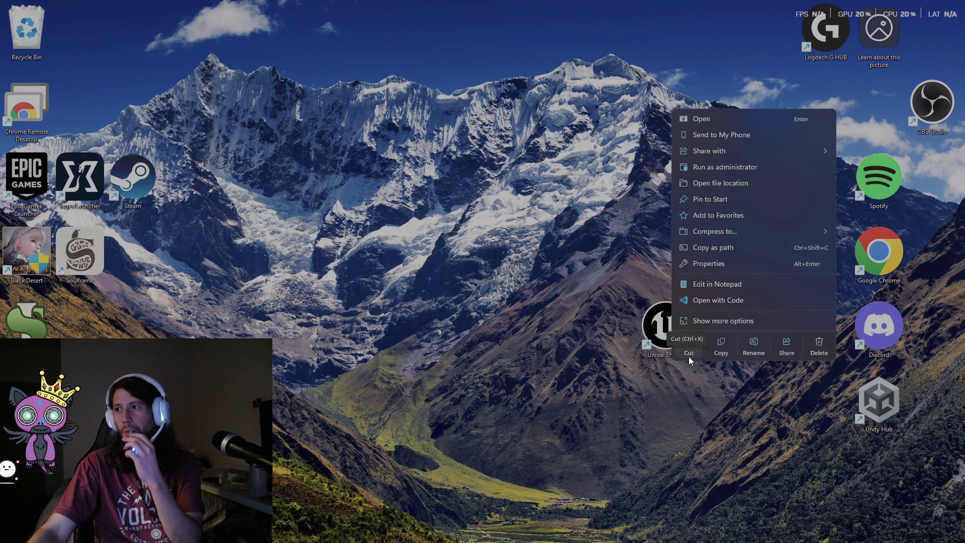
click(717, 321)
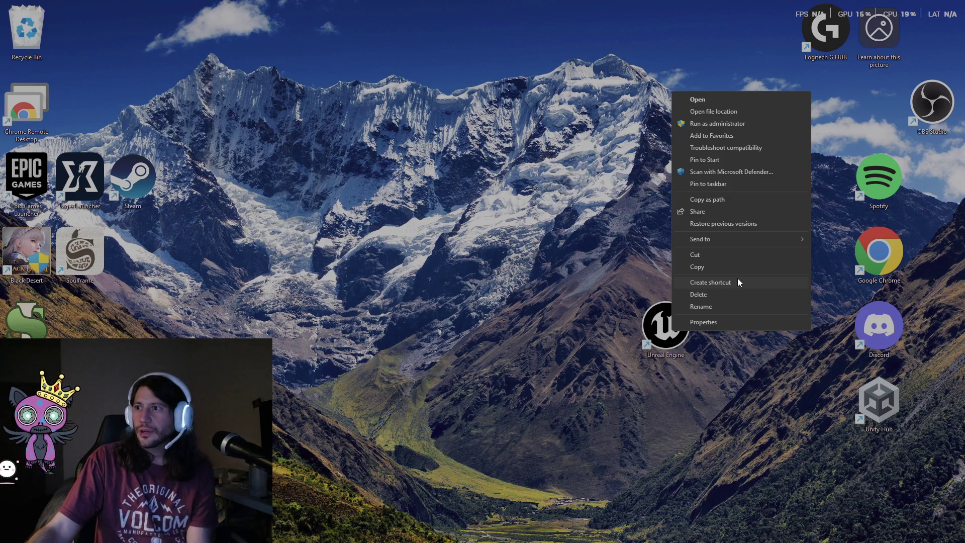
click(699, 372)
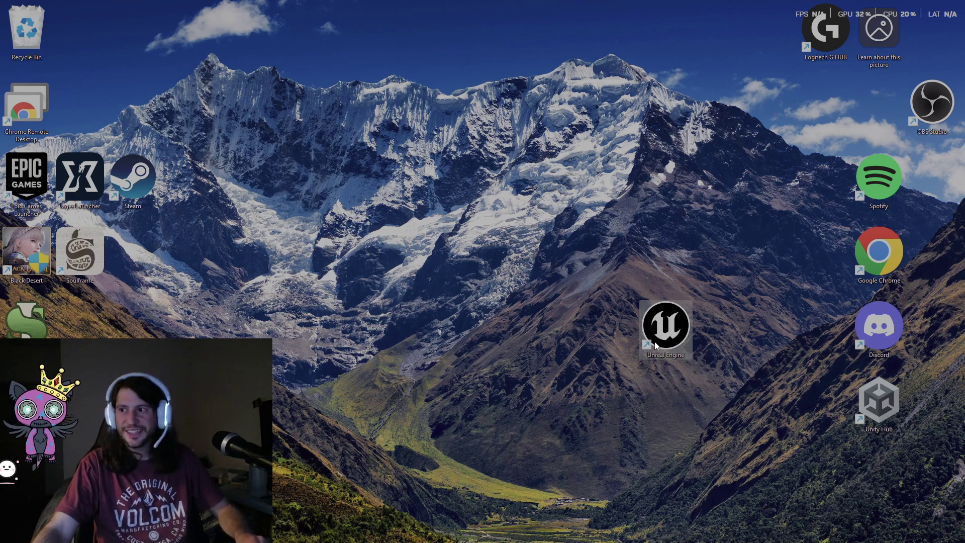
Ctrl-scroll up on the desktop to enlarge the icons into big tiles.
ctrl+scroll(655, 345, up, 2)
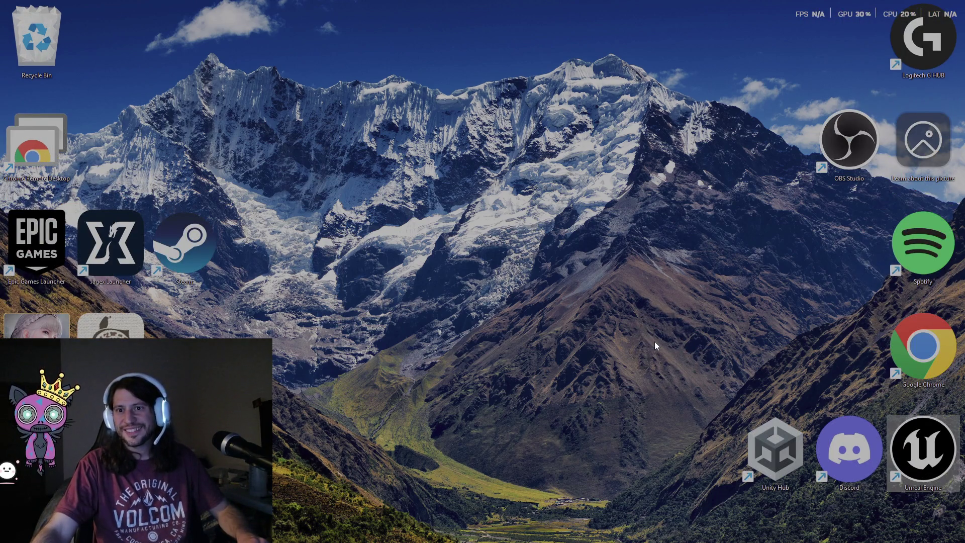
ctrl+scroll(654, 342, down, 1)
ctrl+scroll(659, 341, up, 1)
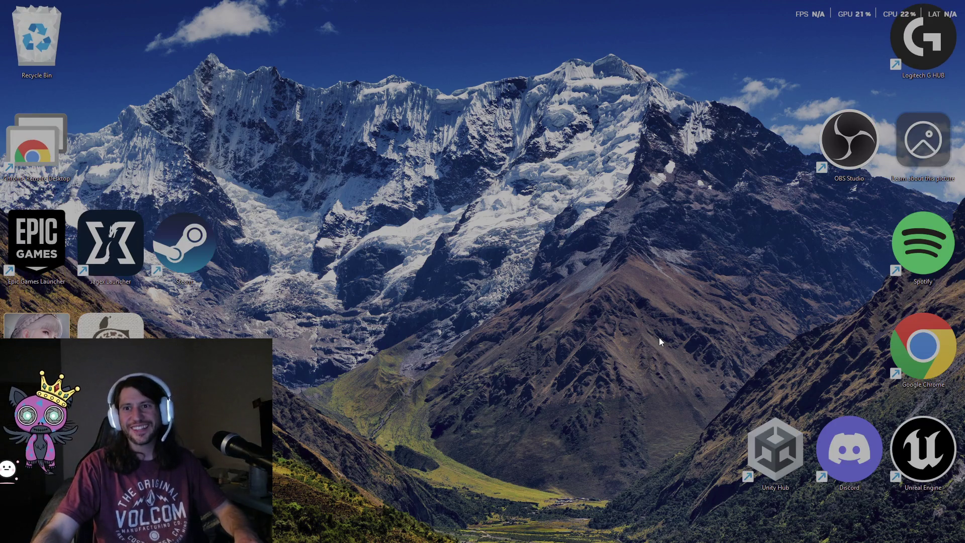
ctrl+scroll(599, 308, up, 1)
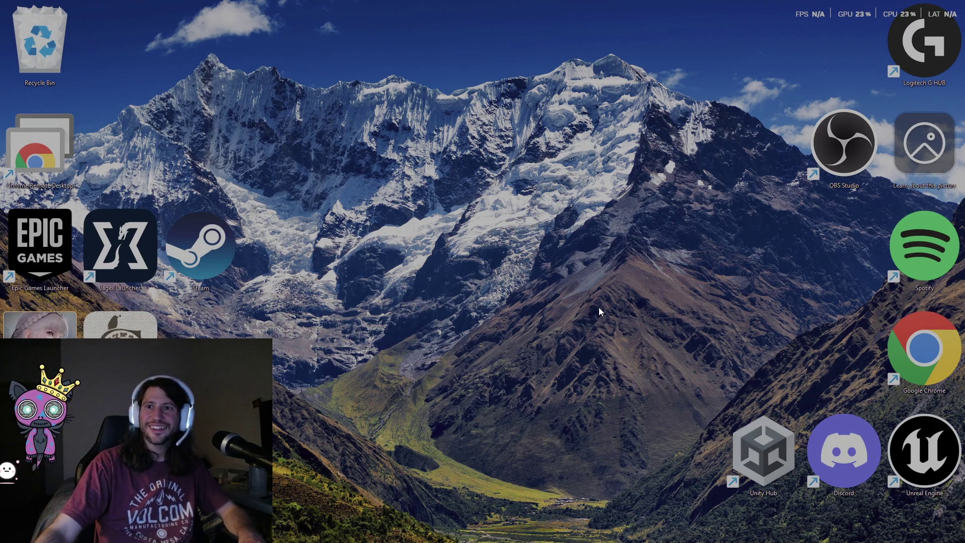
ctrl+scroll(598, 311, up, 1)
ctrl+scroll(556, 324, up, 1)
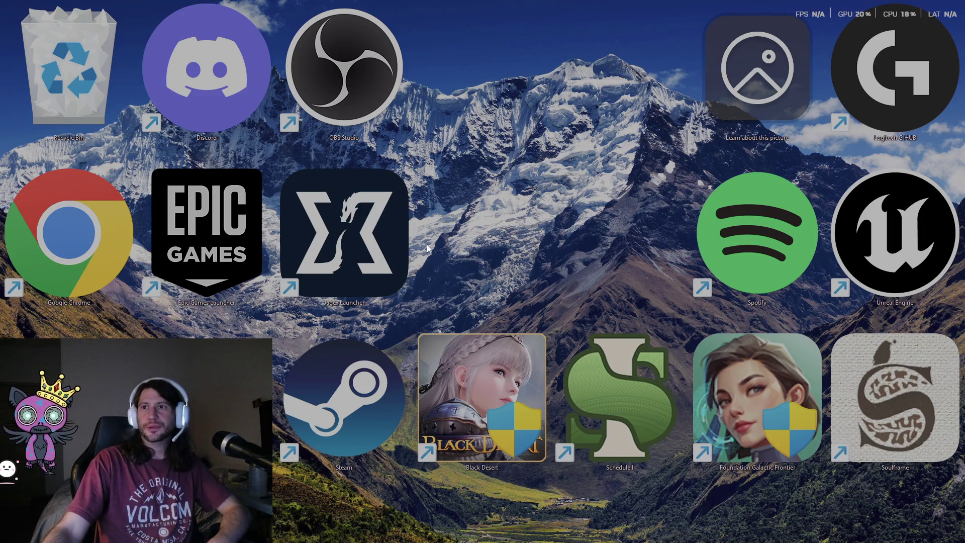
Rearrange the grid: OBS Studio top row, Unity Hub centre, Unreal Engine bottom-middle, Black Desert bottom-left.
mouse_move(354, 247)
mouse_down()
mouse_move(160, 402)
mouse_move(78, 411)
mouse_up()
drag(352, 94, 485, 93)
drag(208, 420, 472, 247)
drag(462, 381, 385, 230)
mouse_move(895, 233)
mouse_down()
mouse_move(481, 418)
mouse_move(478, 402)
mouse_up()
drag(402, 302, 264, 466)
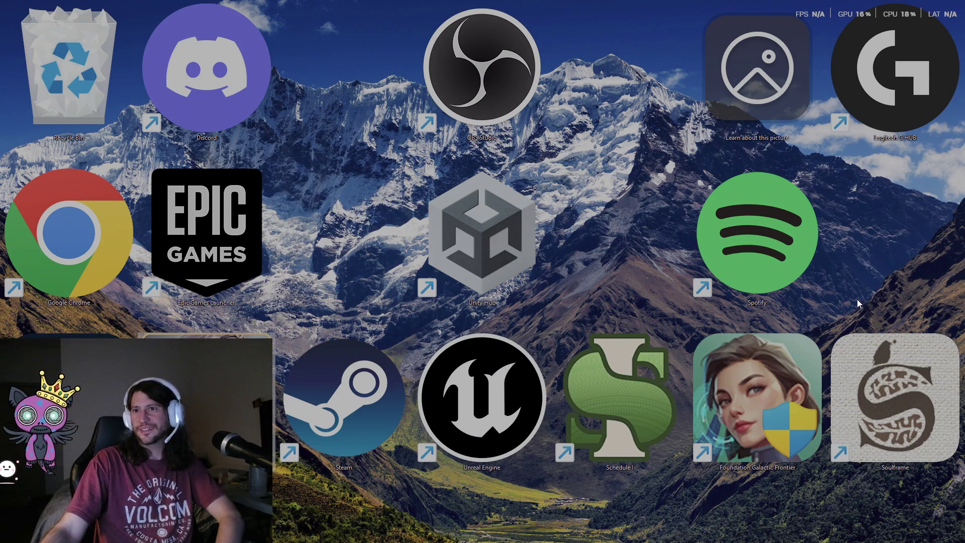
Place Discord, Chrome, Spotify and Steam in the middle row, with Epic Games and Schedule I on top.
mouse_move(210, 106)
mouse_down()
mouse_move(331, 266)
mouse_move(347, 274)
mouse_up()
drag(206, 231, 206, 75)
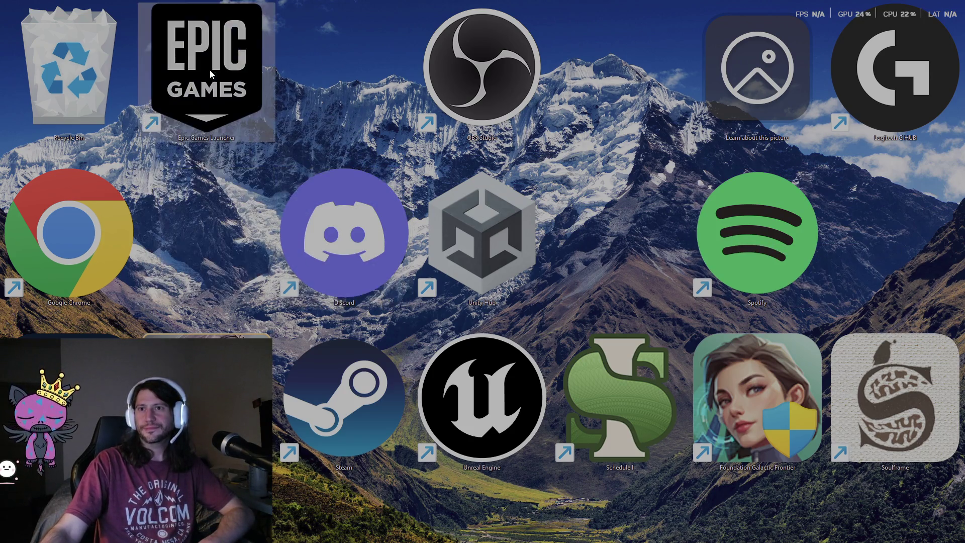
drag(104, 224, 654, 226)
drag(777, 224, 115, 232)
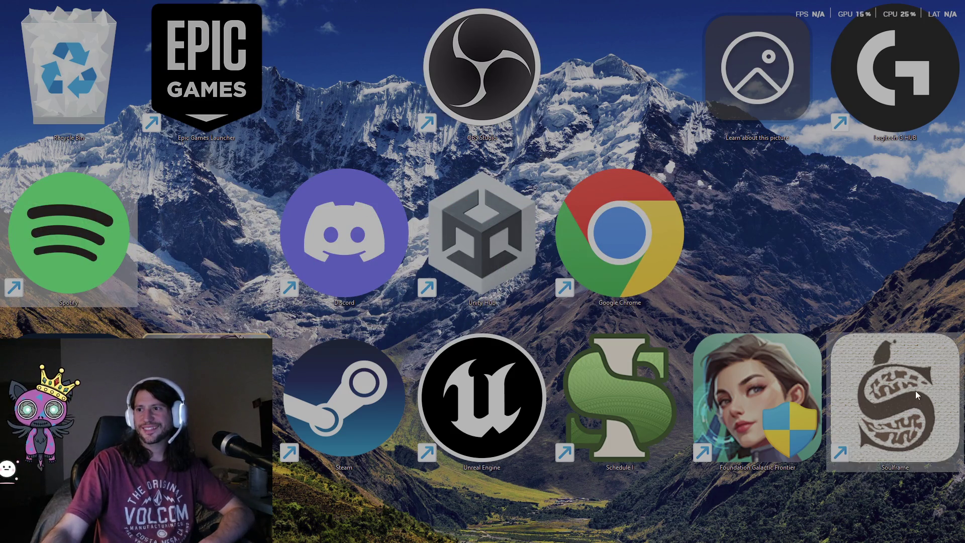
drag(342, 408, 893, 242)
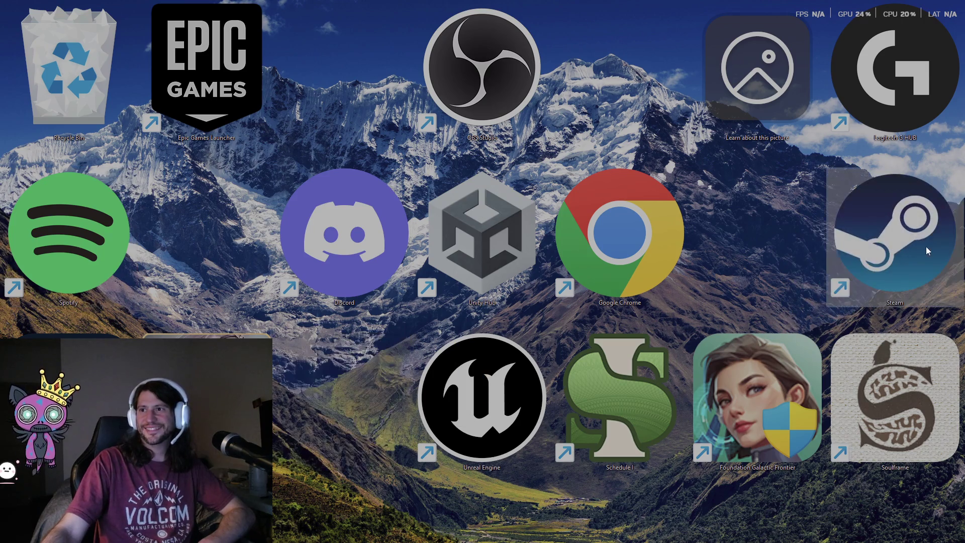
mouse_move(614, 415)
mouse_down()
mouse_move(916, 438)
mouse_move(771, 240)
mouse_move(221, 211)
mouse_move(504, 163)
mouse_move(598, 70)
mouse_move(590, 105)
mouse_move(618, 95)
mouse_up()
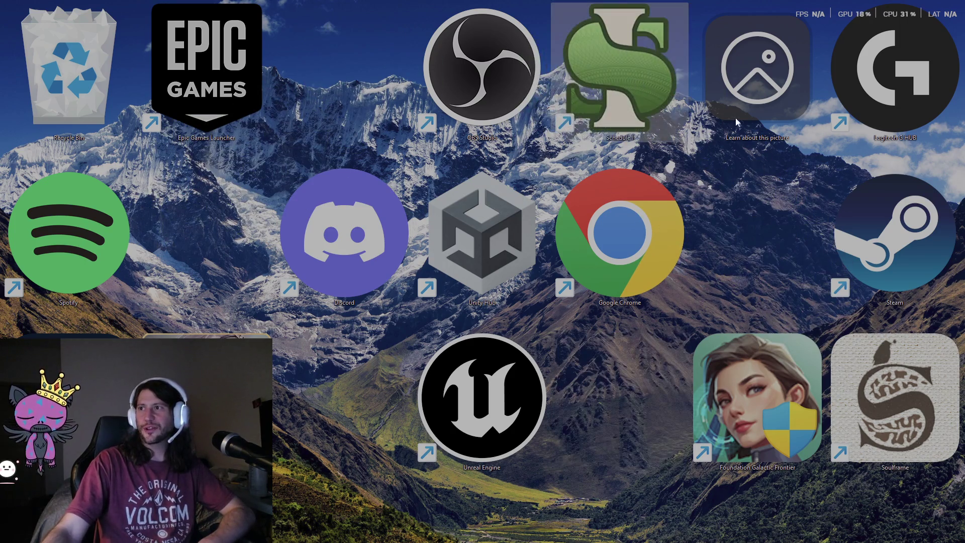
Move the Unreal Engine and Unity Hub shortcuts to the bottom-right corner.
drag(749, 47, 748, 44)
mouse_move(748, 44)
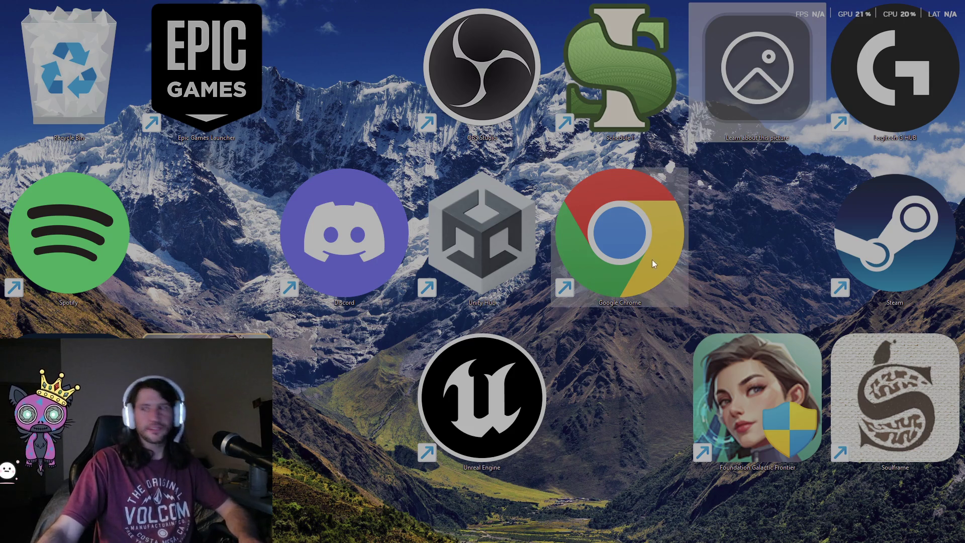
ctrl+scroll(675, 215, down, 2)
ctrl+scroll(690, 221, down, 1)
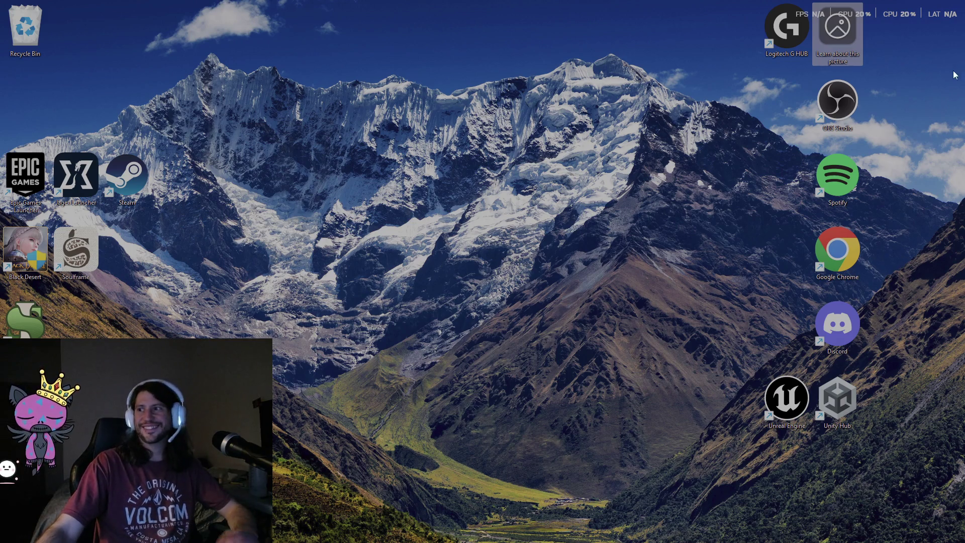
mouse_move(929, 3)
mouse_down()
mouse_move(812, 76)
mouse_move(570, 539)
mouse_up()
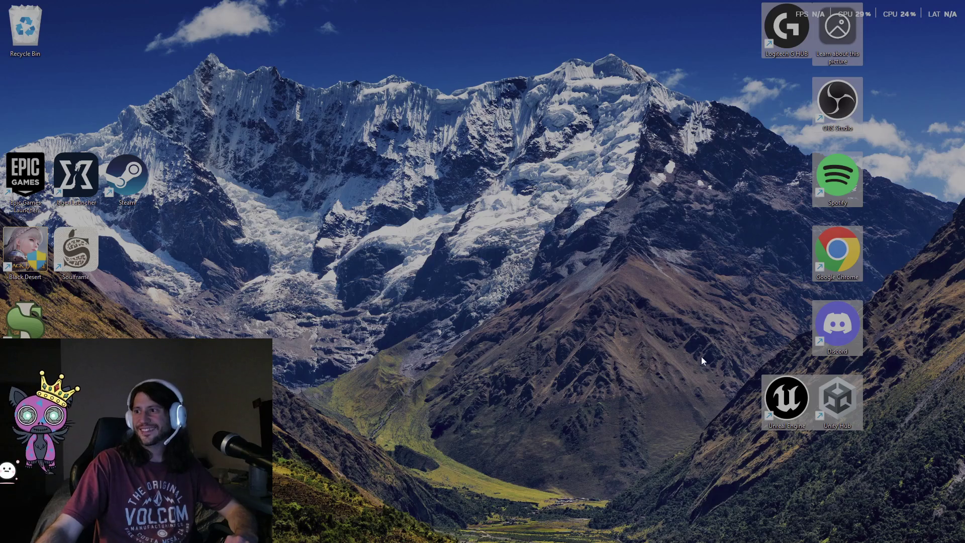
mouse_move(790, 405)
mouse_down()
mouse_move(855, 444)
mouse_move(839, 433)
mouse_move(884, 447)
mouse_up()
Move the Learn about this picture shortcut beside the Recycle Bin.
drag(206, 29, 62, 128)
drag(348, 140, 9, 364)
drag(960, 60, 937, 140)
mouse_move(937, 103)
mouse_down()
mouse_move(928, 48)
mouse_move(201, 88)
mouse_move(80, 30)
mouse_up()
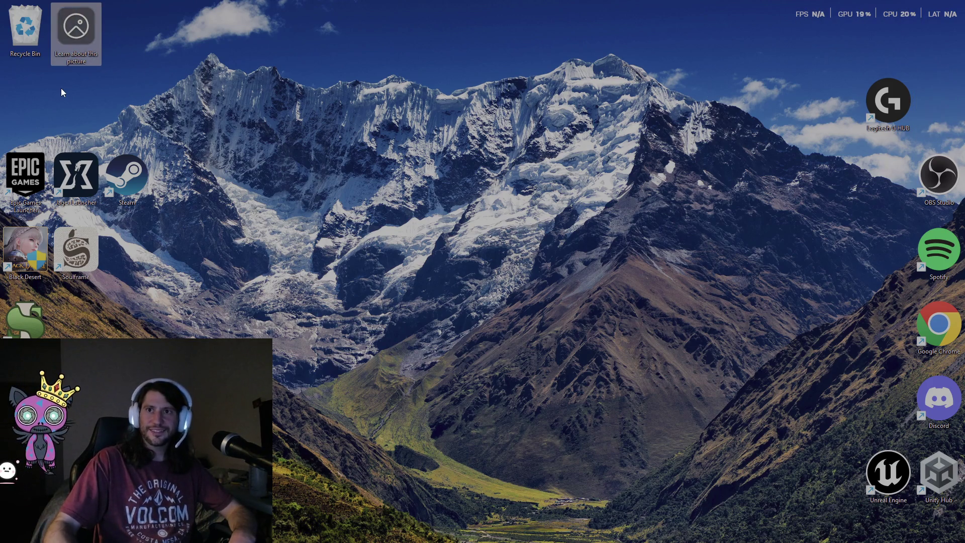
click(188, 120)
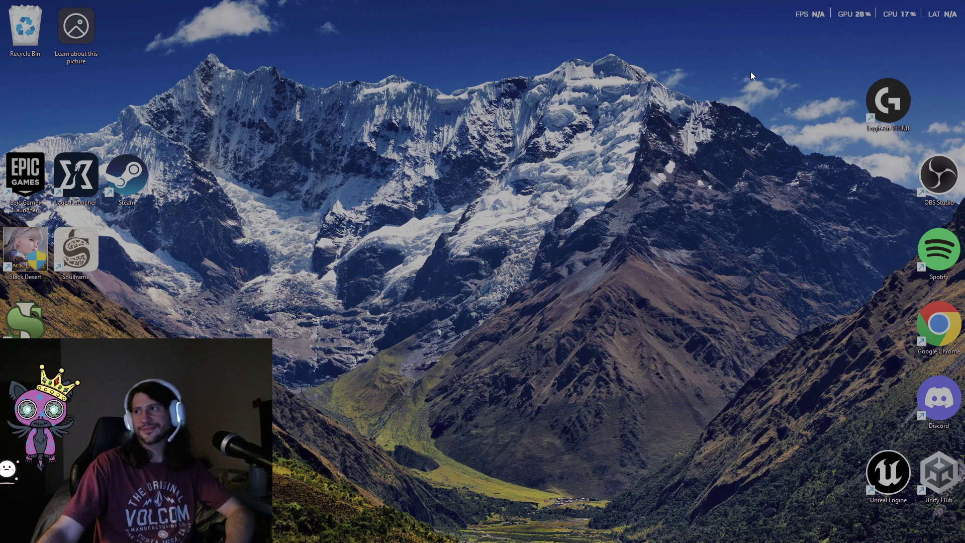
Move the Logitech G HUB shortcut into the column above OBS Studio.
drag(910, 70, 733, 231)
drag(901, 107, 952, 107)
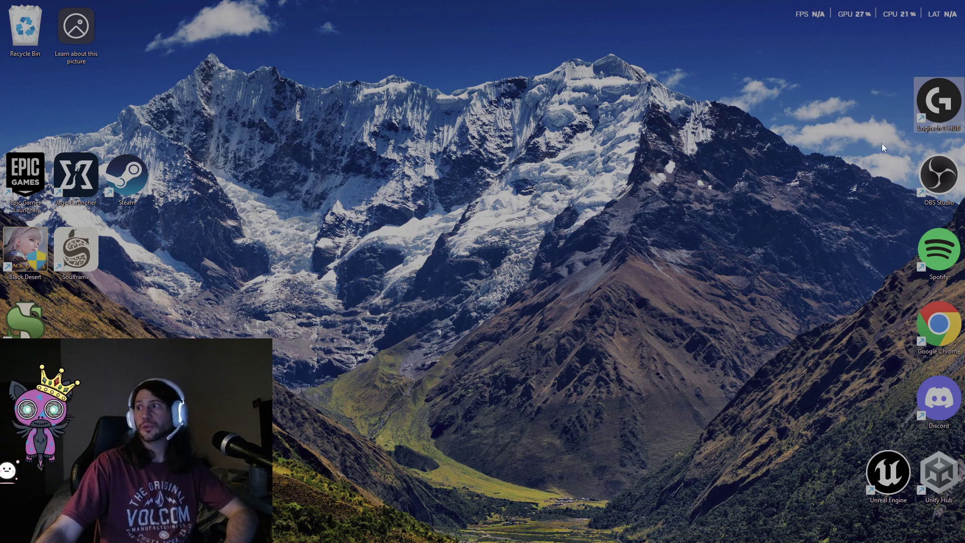
key(Delete)
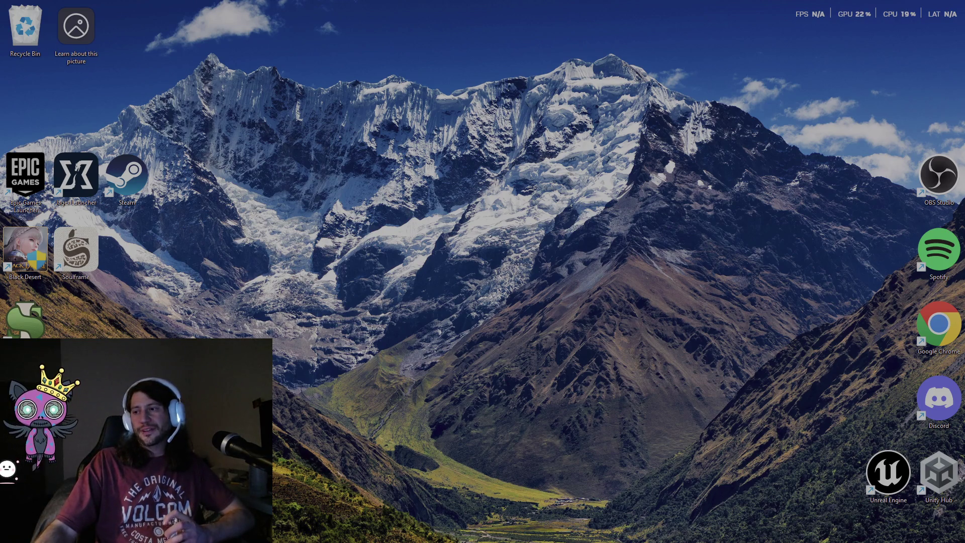
mouse_move(796, 534)
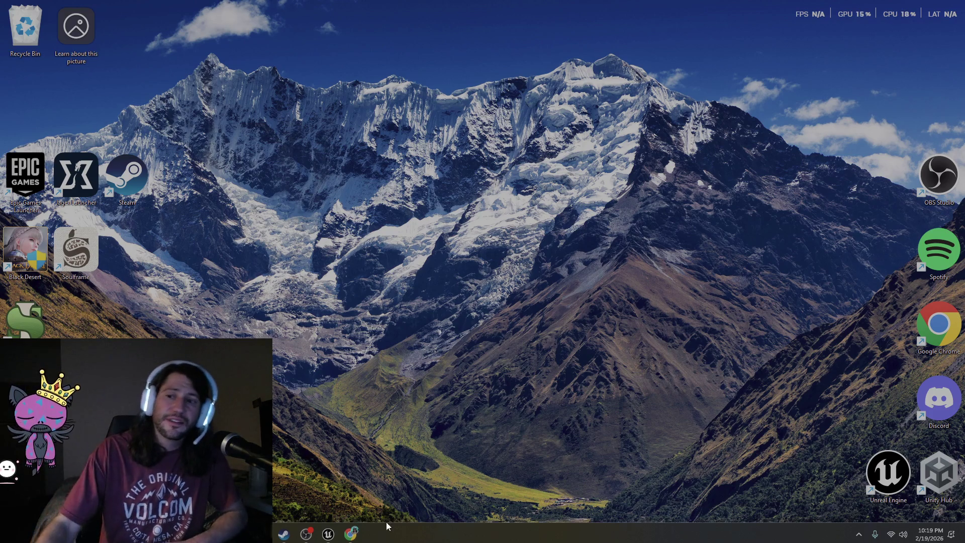
Bring the ThirdPersonUE5 editor to the front and fly the view toward the green cylinder.
mouse_move(334, 539)
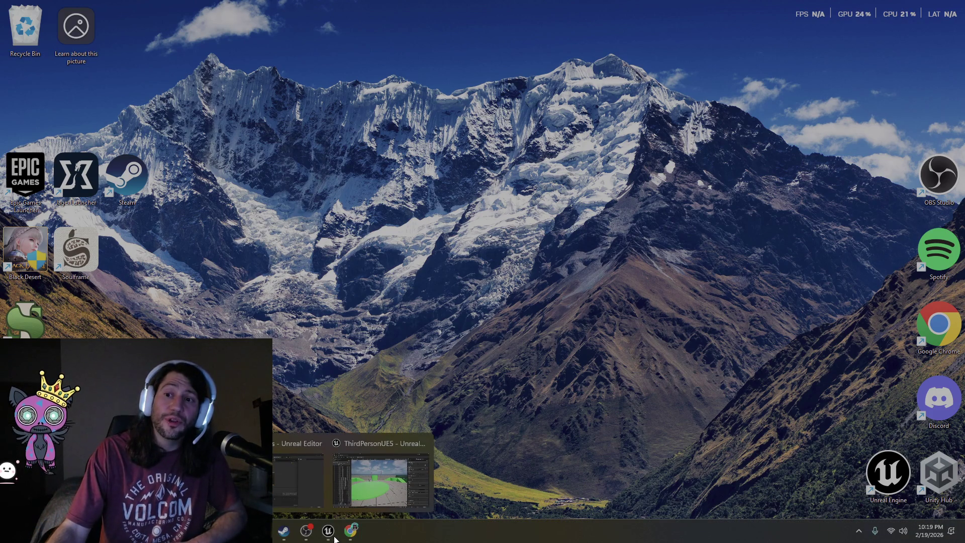
click(361, 495)
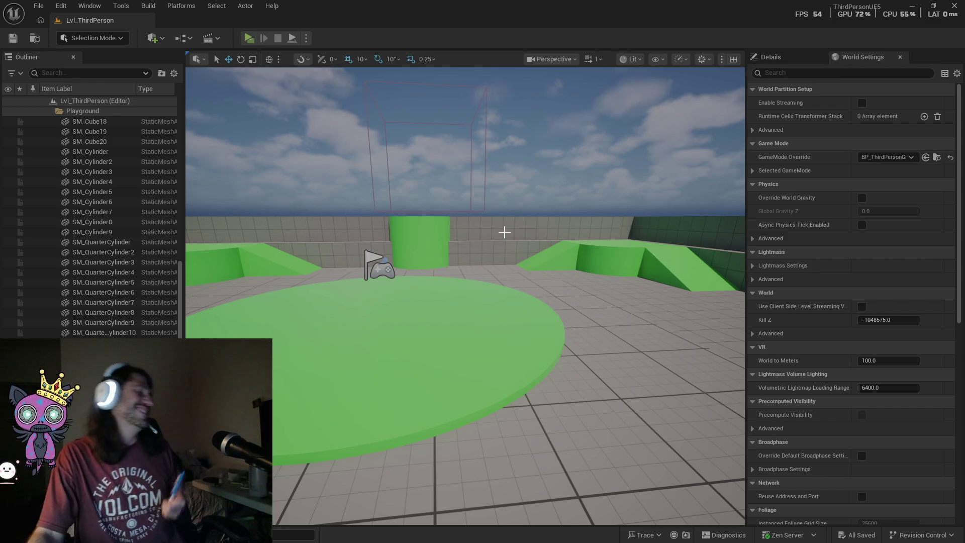
mouse_move(426, 236)
mouse_down()
mouse_move(412, 231)
mouse_move(425, 236)
mouse_up()
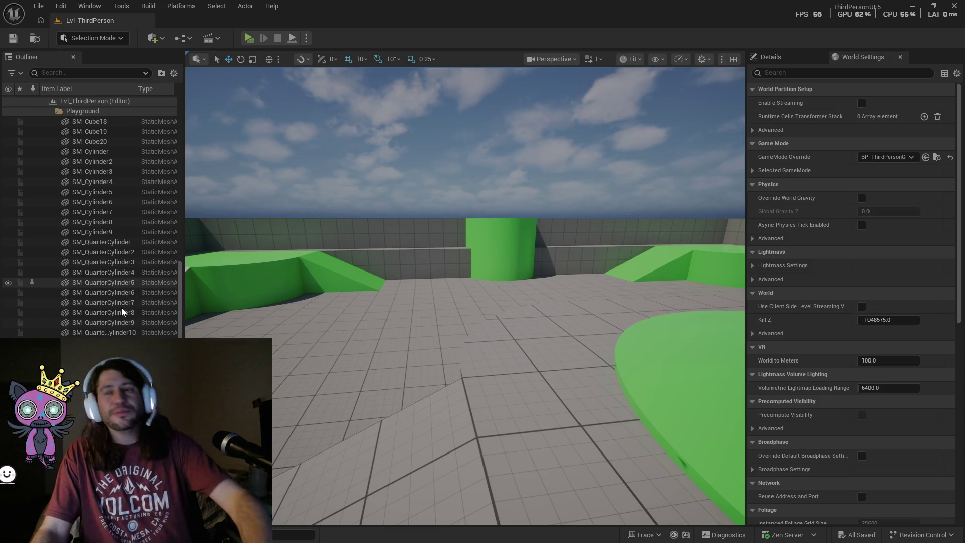
key(ctrl+space)
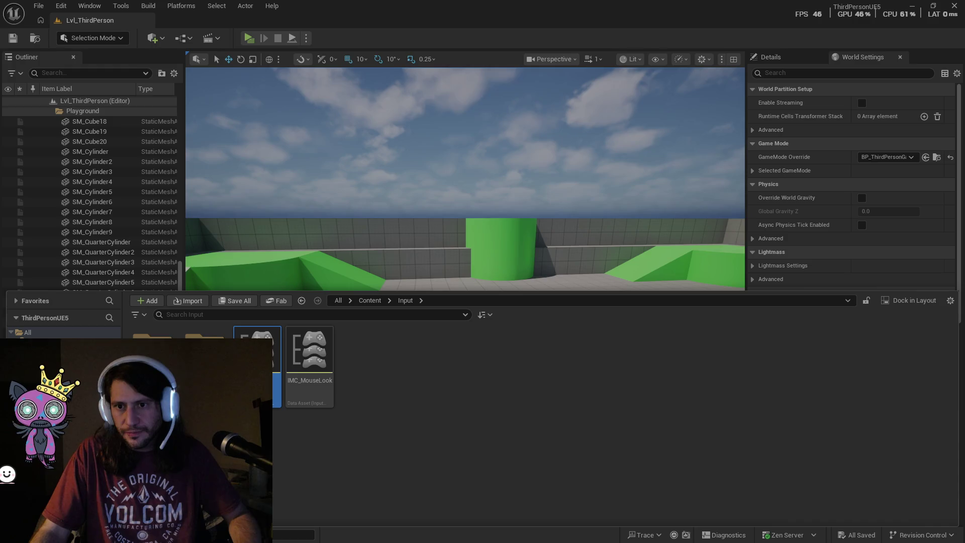
Browse to LevelPrototyping > Interactable > JumpPad and place BP_JumpPad on the floor.
key(alt+Left)
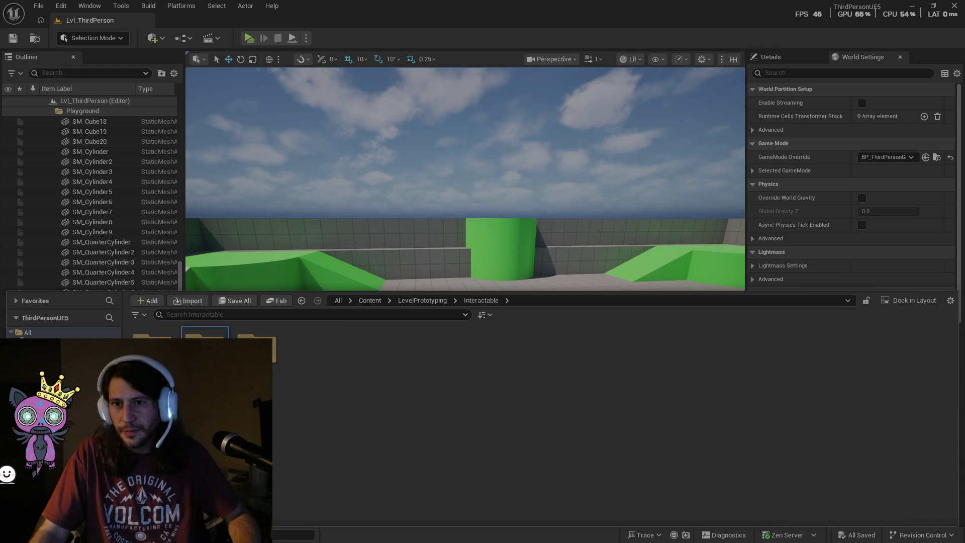
double_click(205, 346)
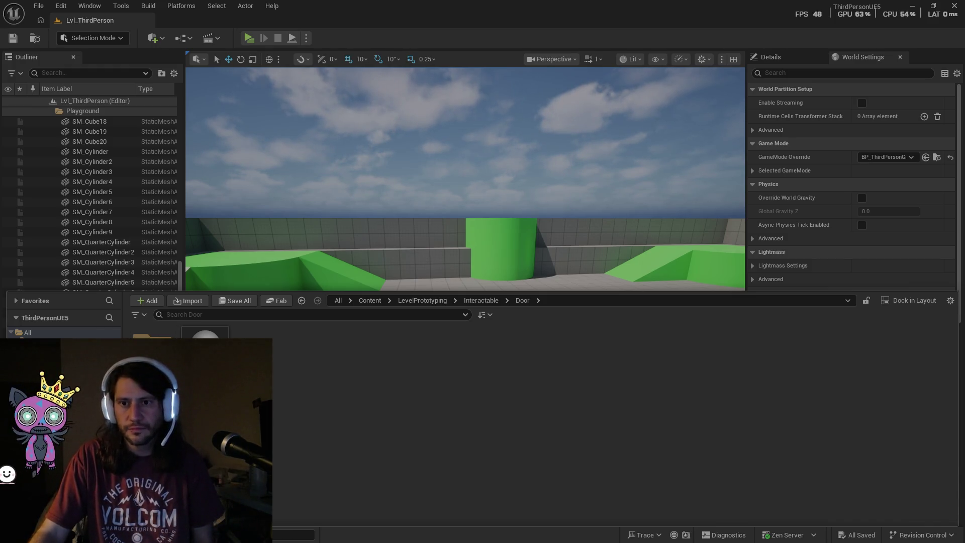
key(alt+Left)
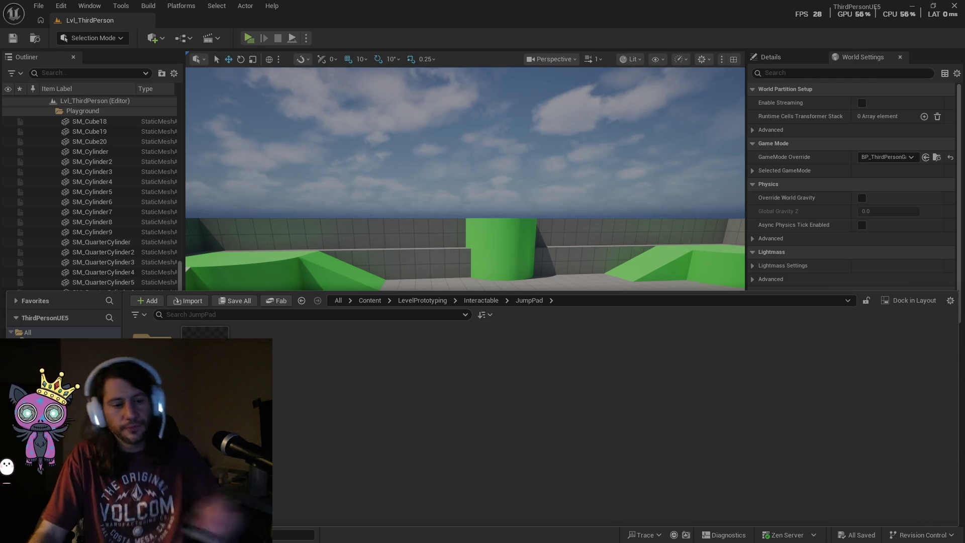
mouse_move(251, 282)
mouse_down()
mouse_move(312, 236)
mouse_move(282, 257)
mouse_up()
key(ctrl+space)
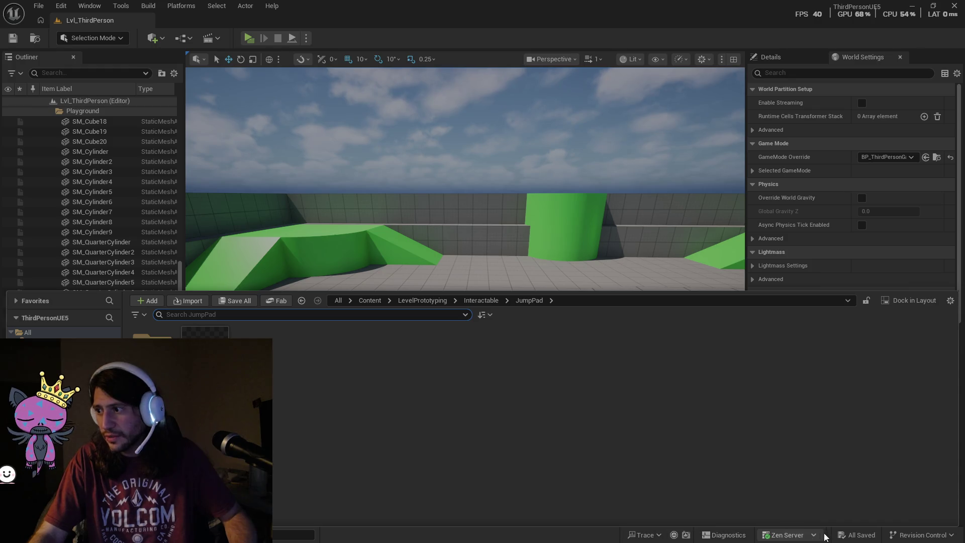
mouse_move(431, 291)
mouse_down()
mouse_move(437, 441)
mouse_move(437, 352)
mouse_up()
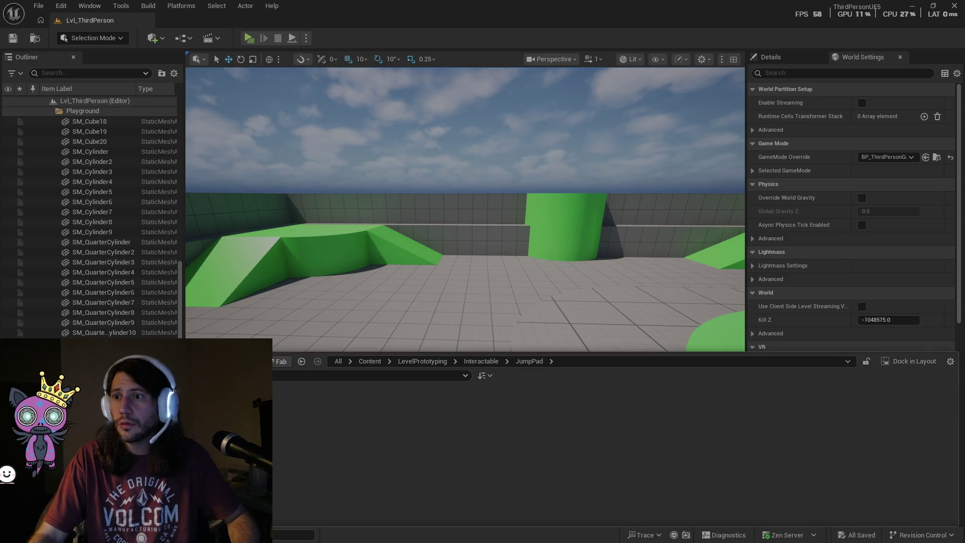
key(ctrl+space)
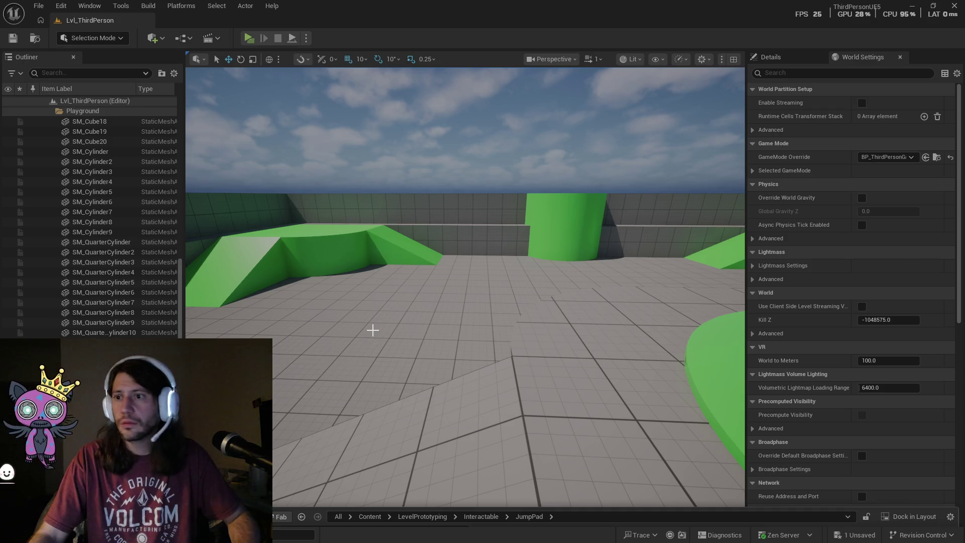
click(373, 330)
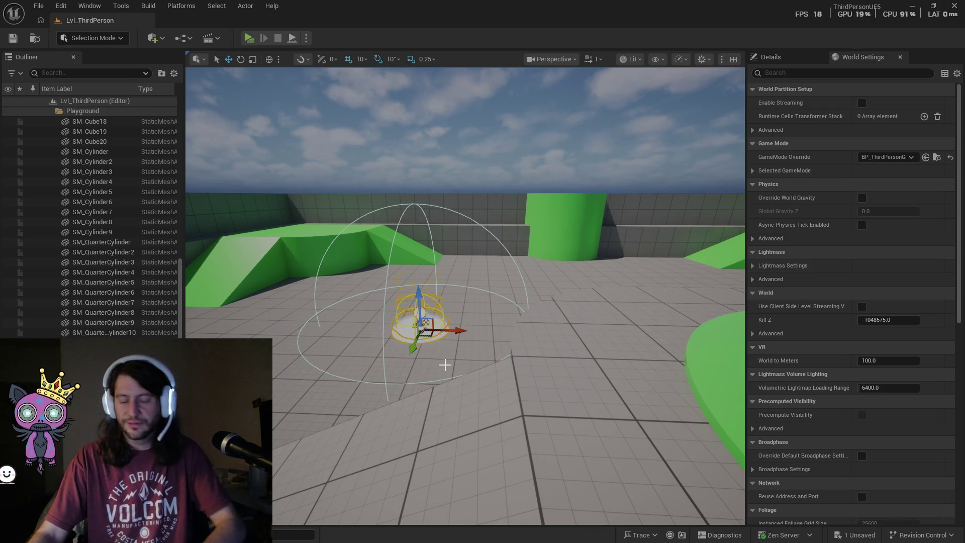
Frame the new jump pad with F and orbit in closer around it.
drag(416, 344, 384, 341)
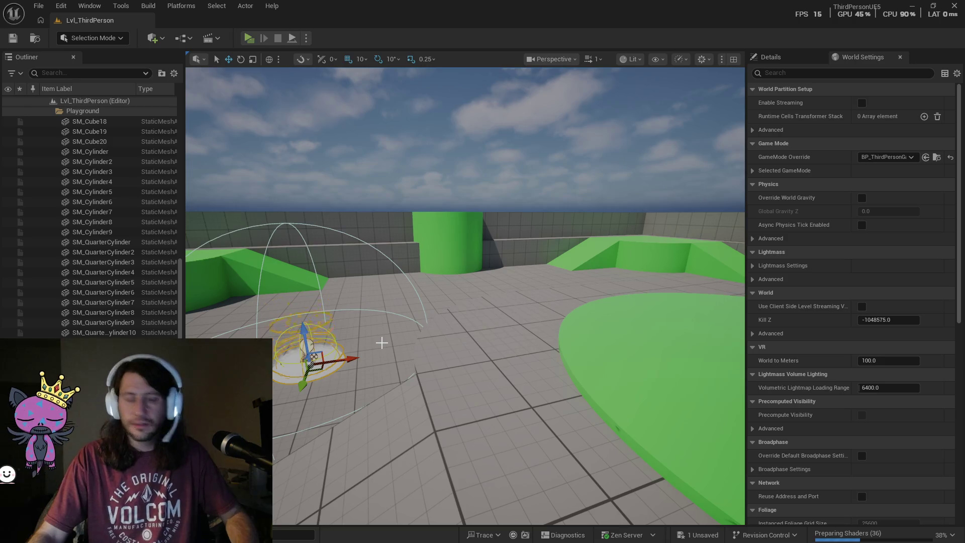
key(f)
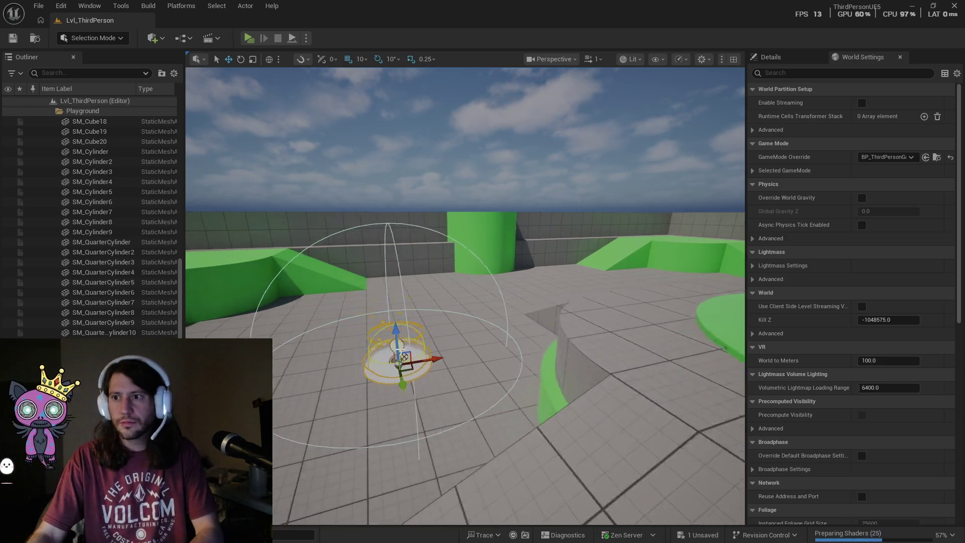
drag(404, 350, 403, 373)
right_click(425, 378)
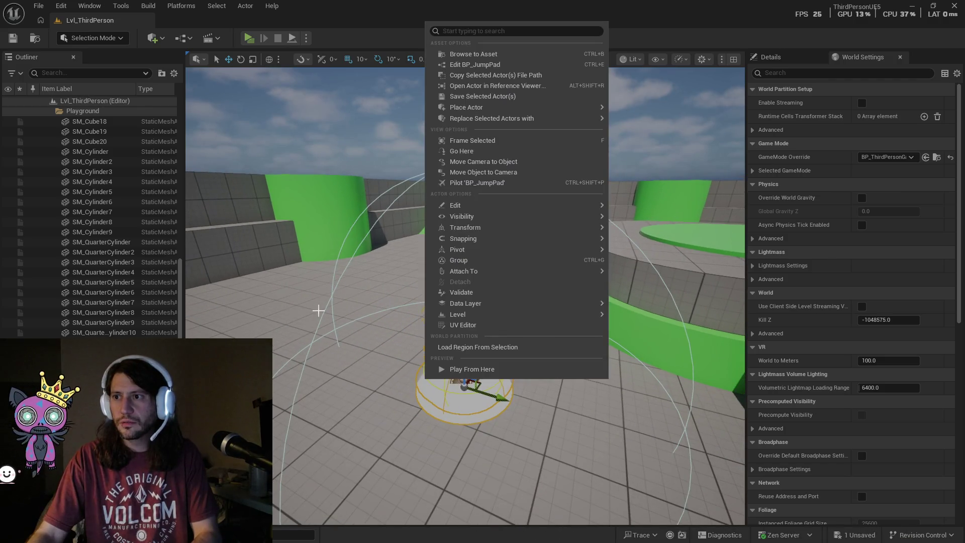
click(278, 278)
click(278, 278)
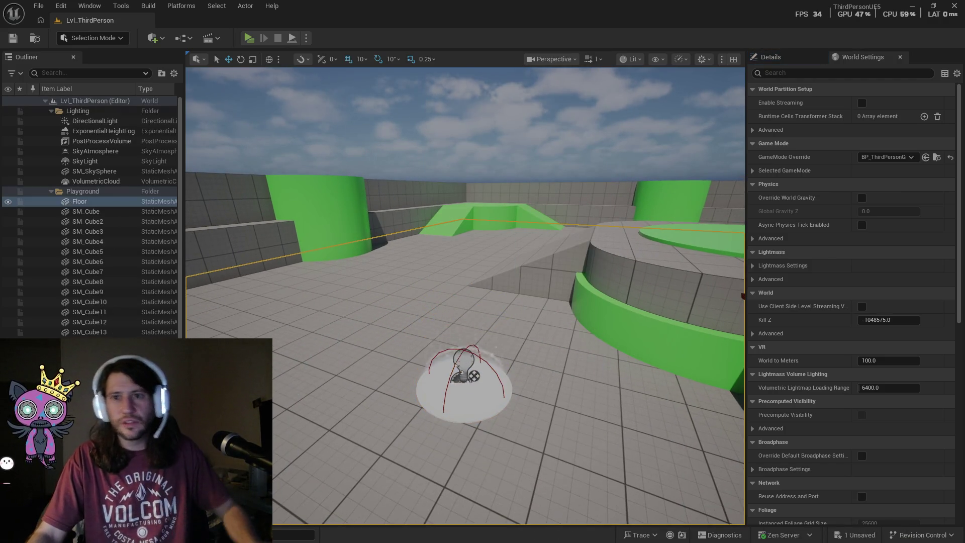
key(ctrl+space)
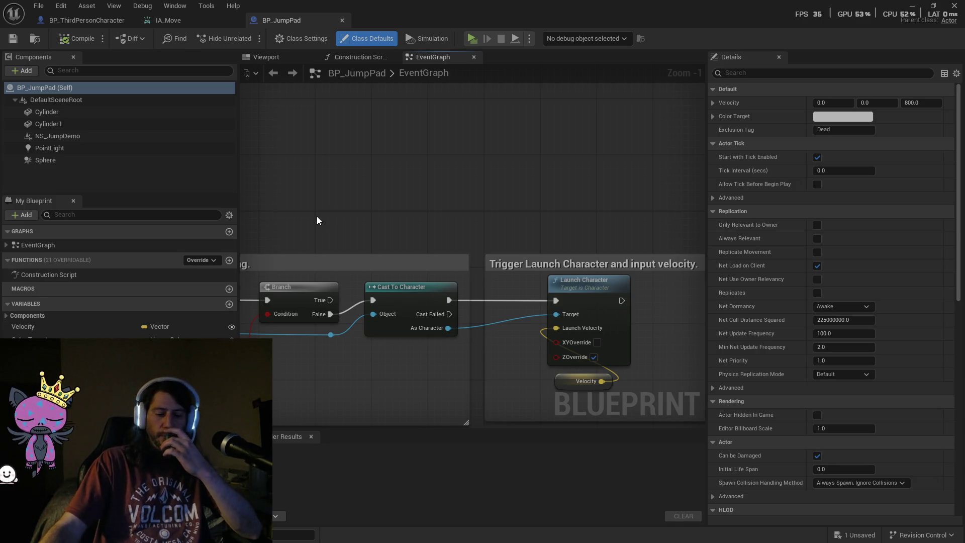
Pan to the Launch Character node and place the Velocity getter beside it.
mouse_move(292, 218)
mouse_down()
mouse_move(401, 208)
mouse_move(462, 170)
mouse_move(581, 138)
mouse_up()
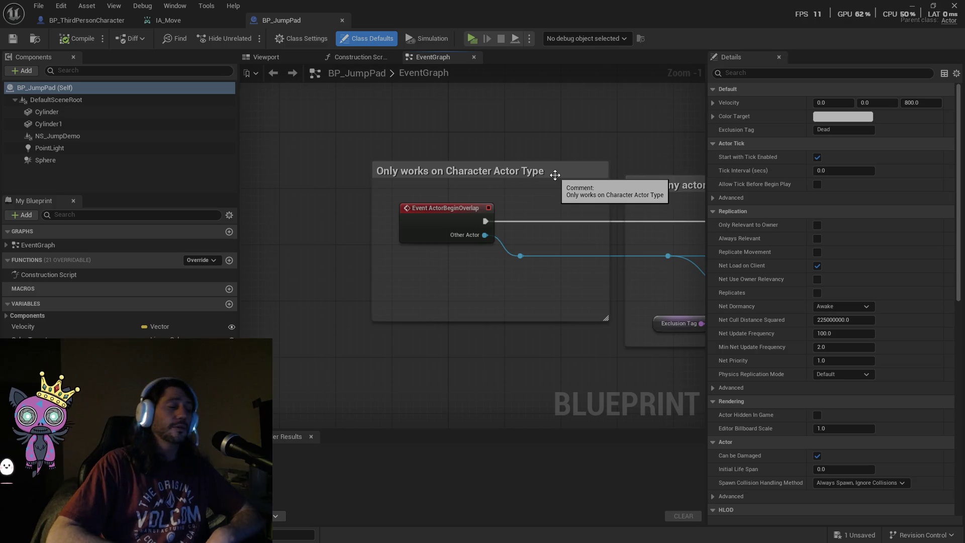
mouse_move(588, 362)
mouse_down()
mouse_move(578, 351)
mouse_move(428, 338)
mouse_move(329, 342)
mouse_up()
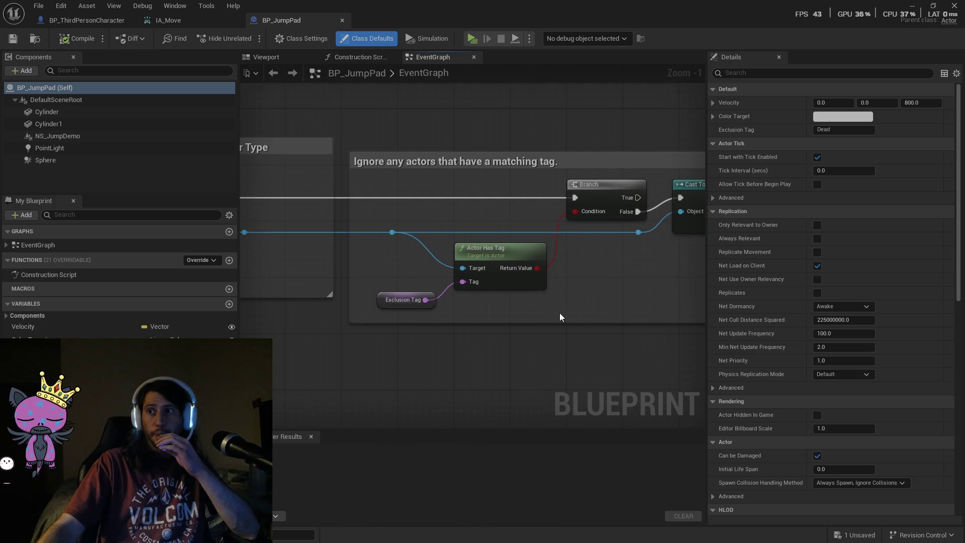
mouse_move(638, 279)
mouse_down()
mouse_move(513, 297)
mouse_move(431, 280)
mouse_move(479, 324)
mouse_up()
mouse_move(544, 355)
mouse_down()
mouse_move(461, 282)
mouse_move(415, 281)
mouse_up()
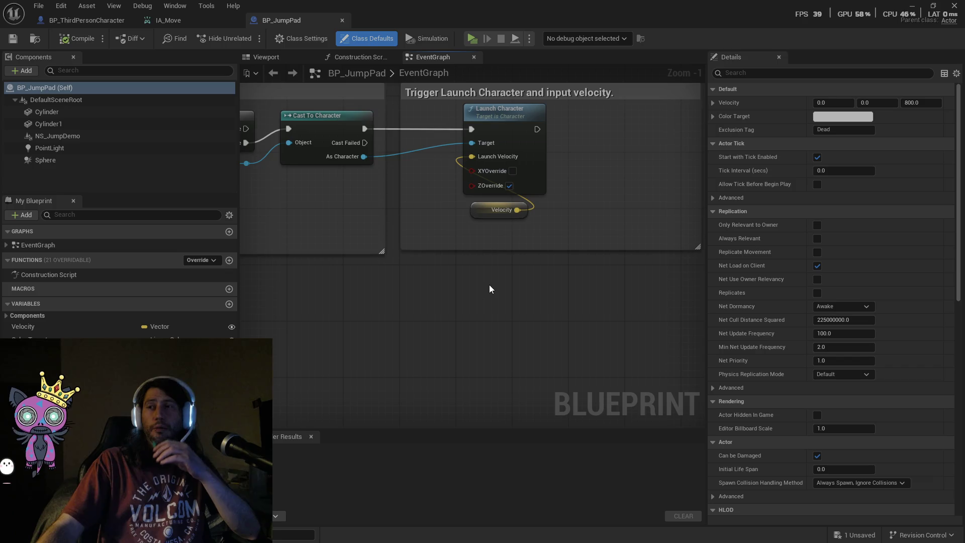
drag(515, 288, 484, 294)
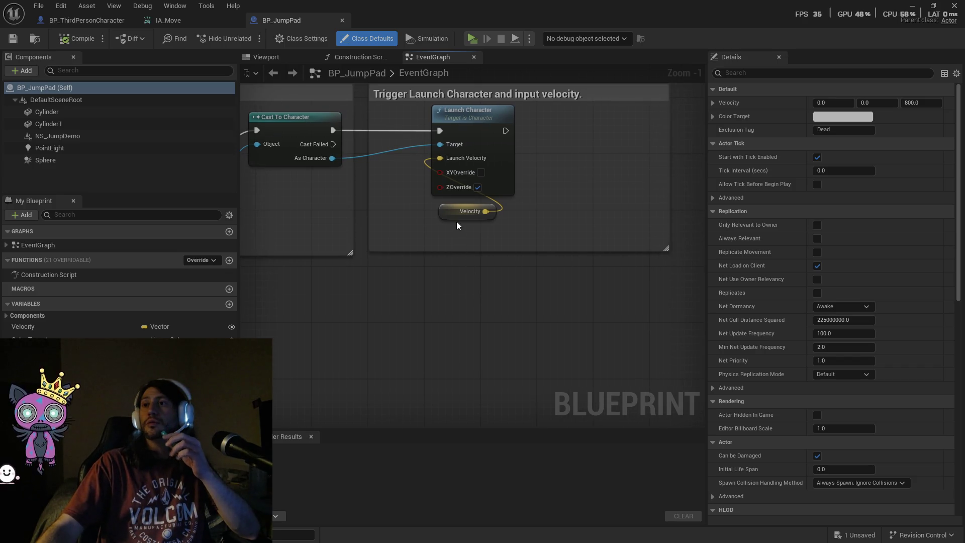
drag(448, 212, 382, 194)
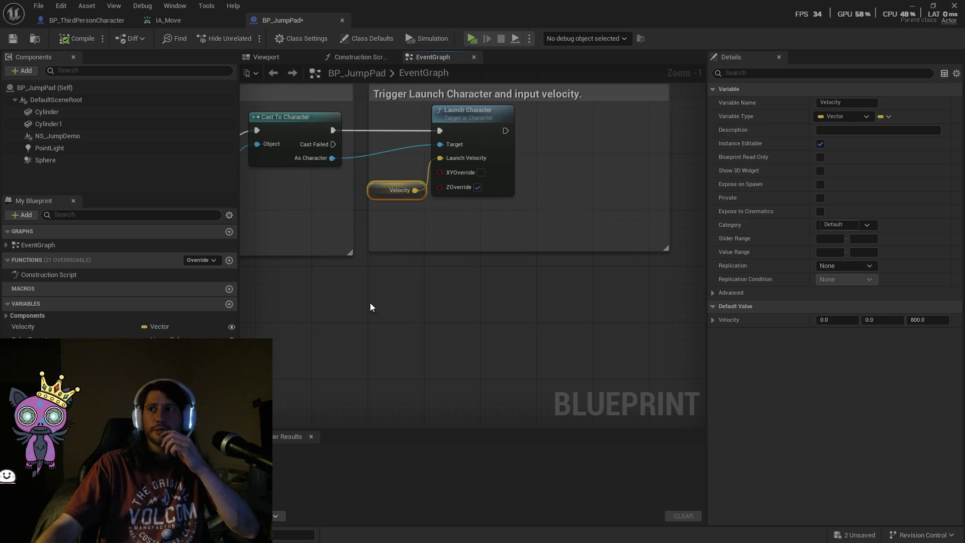
Review the Branch, Actor Has Tag and Cast To Character nodes, ending centred on Launch Character.
drag(371, 305, 518, 313)
scroll(424, 282, down, 1)
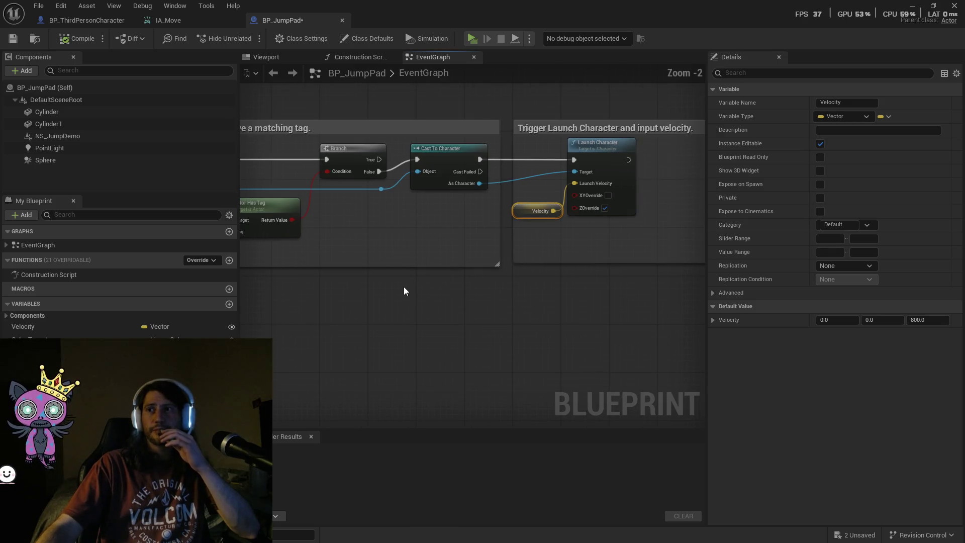
drag(403, 286, 506, 295)
drag(382, 290, 445, 348)
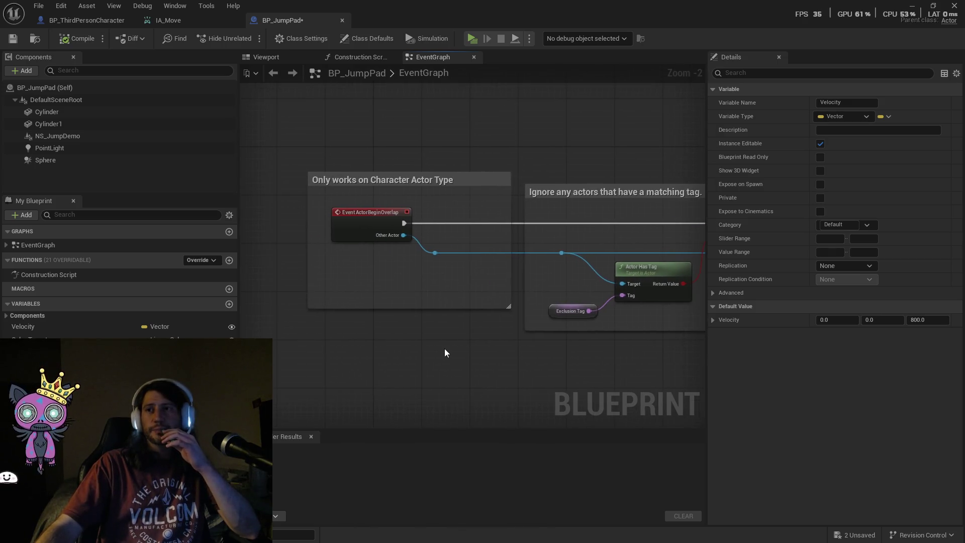
scroll(444, 347, up, 2)
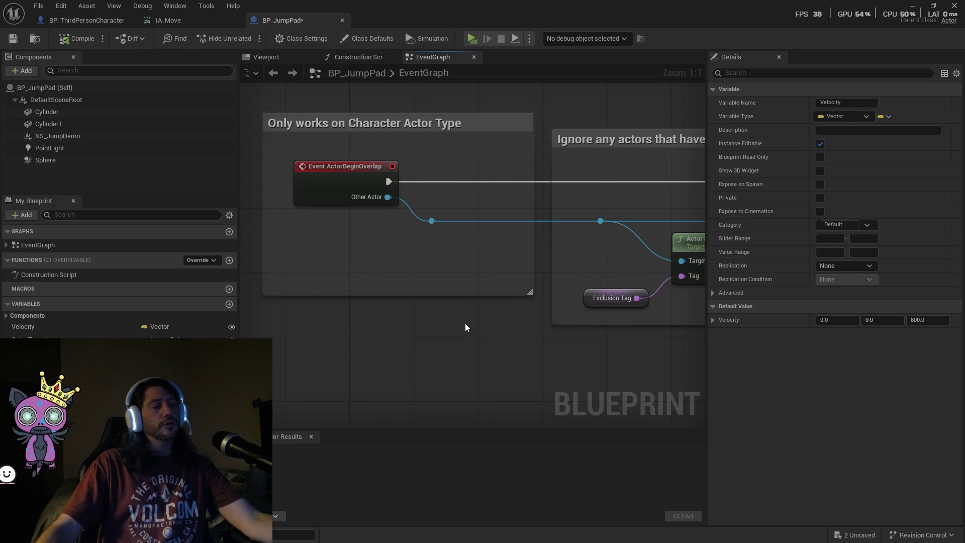
mouse_move(528, 347)
mouse_down()
mouse_move(454, 339)
mouse_move(437, 312)
mouse_move(474, 323)
mouse_up()
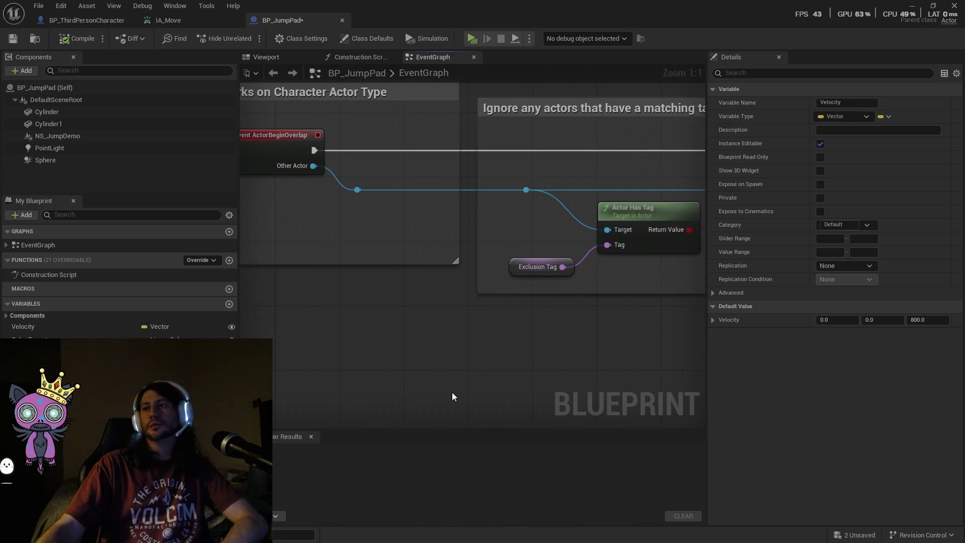
drag(622, 311, 462, 322)
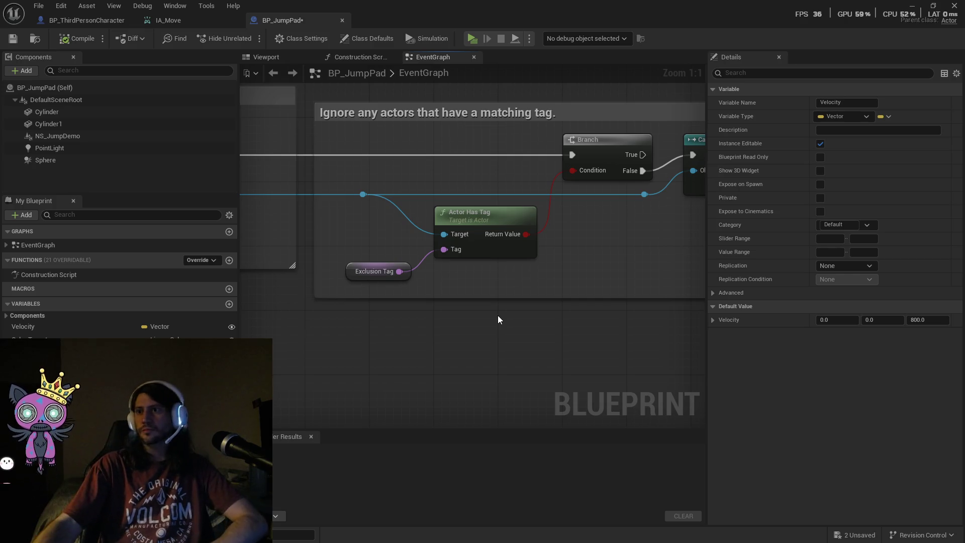
mouse_move(592, 336)
mouse_down()
mouse_move(452, 338)
mouse_move(452, 379)
mouse_move(437, 415)
mouse_move(487, 362)
mouse_move(513, 364)
mouse_up()
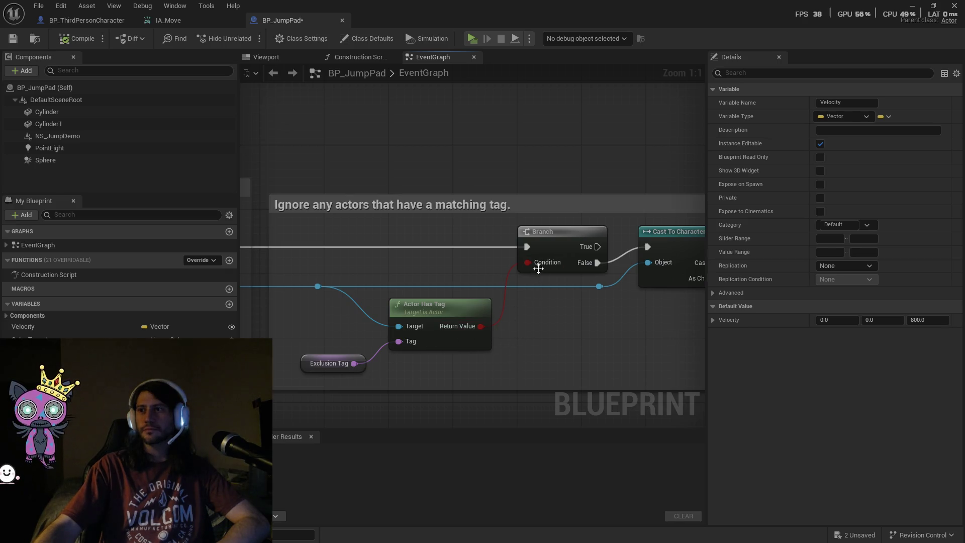
mouse_move(627, 341)
mouse_down()
mouse_move(500, 331)
mouse_move(603, 280)
mouse_up()
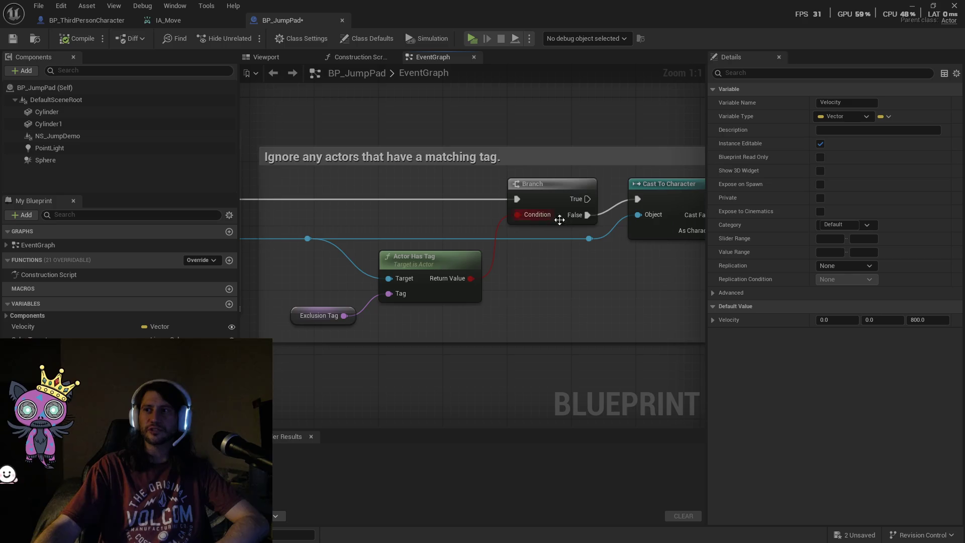
drag(605, 280, 378, 249)
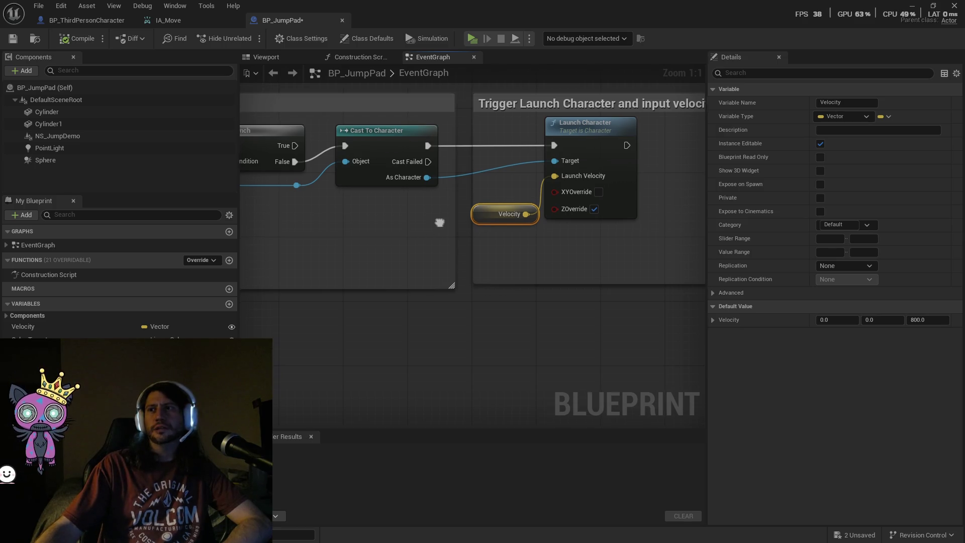
drag(440, 217, 408, 219)
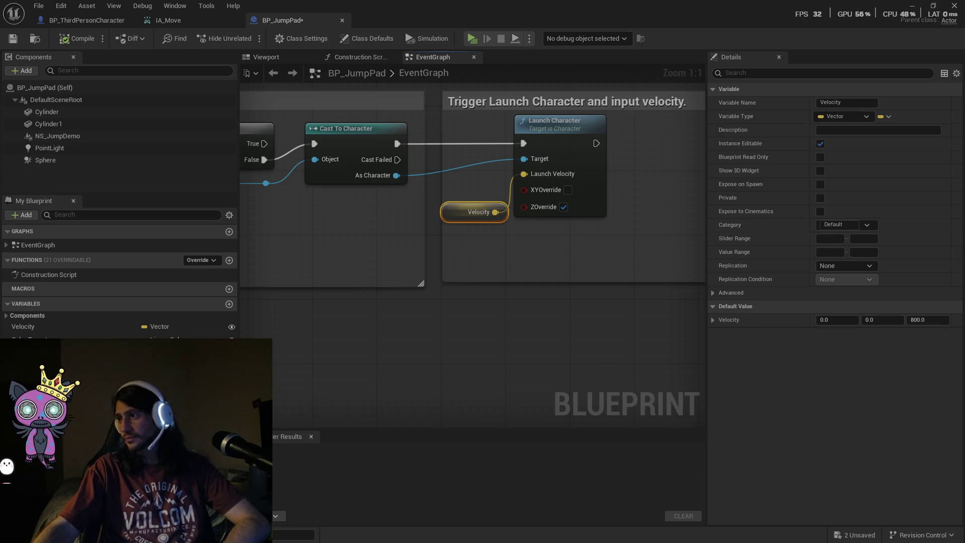
Close BP_JumpPad, show the character's Viewport tab, and close the IA_Move editor.
click(342, 20)
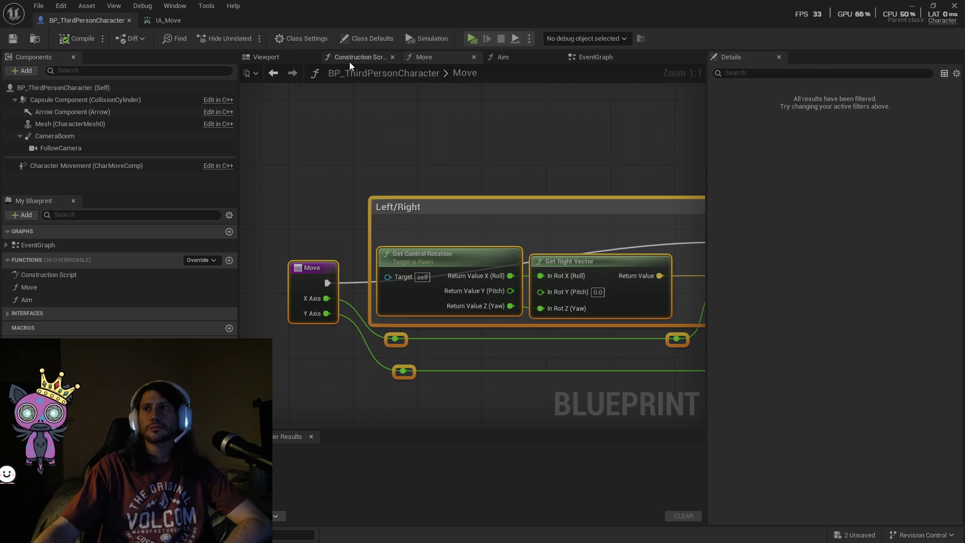
click(271, 57)
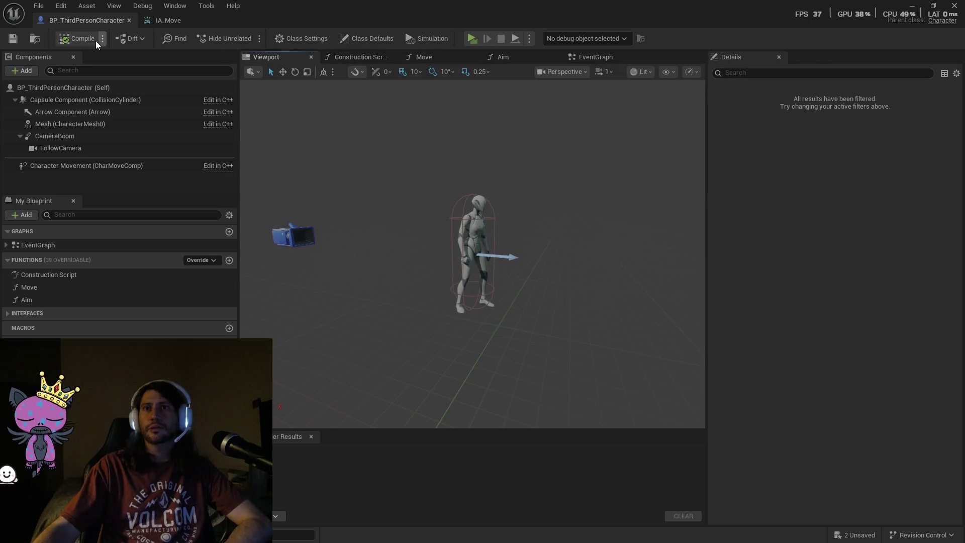
click(187, 21)
click(233, 20)
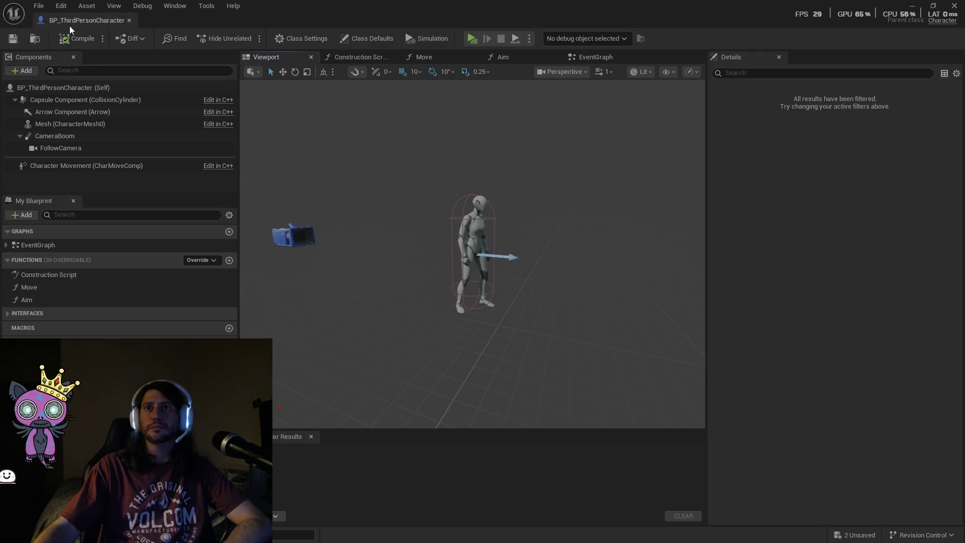
Undock the BP_ThirdPersonCharacter Blueprint tab into its own window.
click(70, 25)
click(179, 25)
mouse_move(179, 26)
mouse_down()
mouse_move(221, 38)
mouse_move(200, 20)
mouse_up()
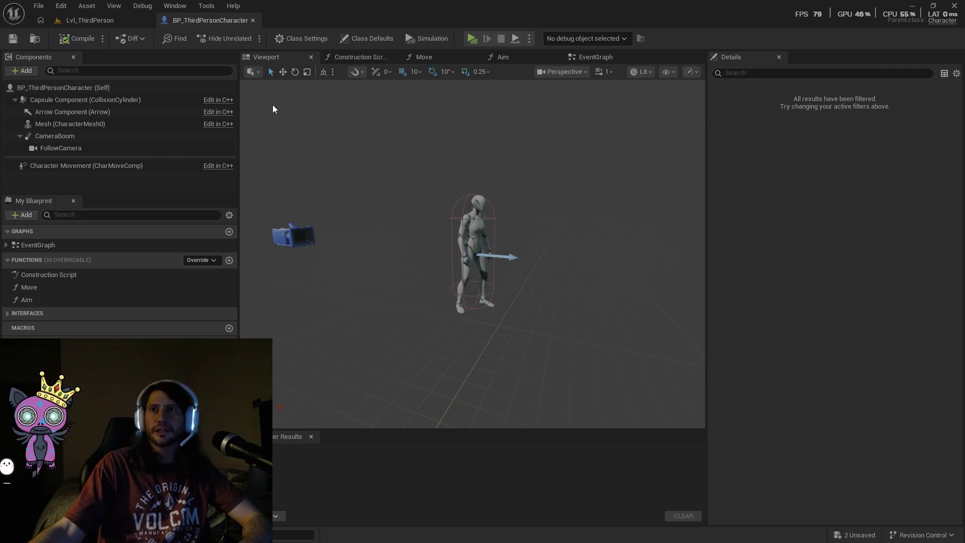
Check the Window menu without changes, then bring up Editor Preferences on its General settings.
click(184, 6)
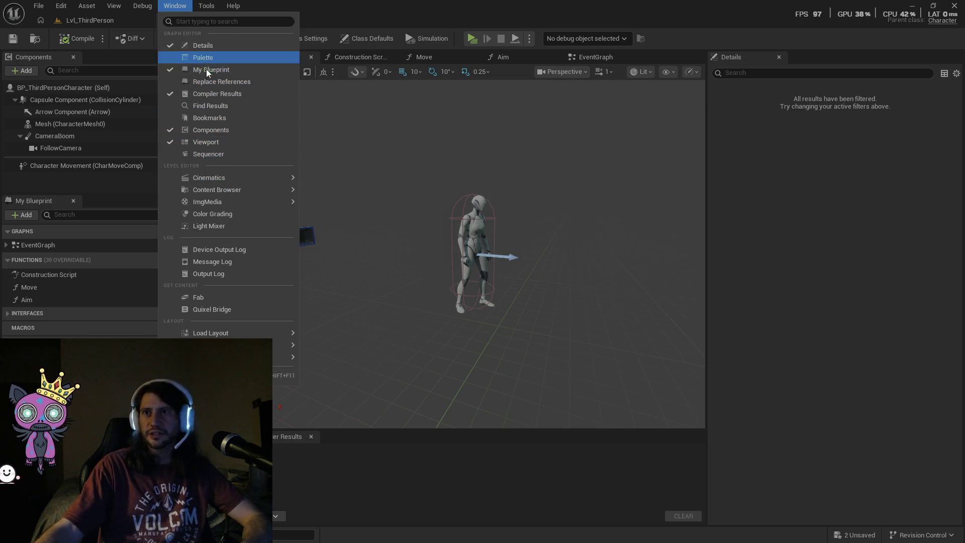
click(351, 22)
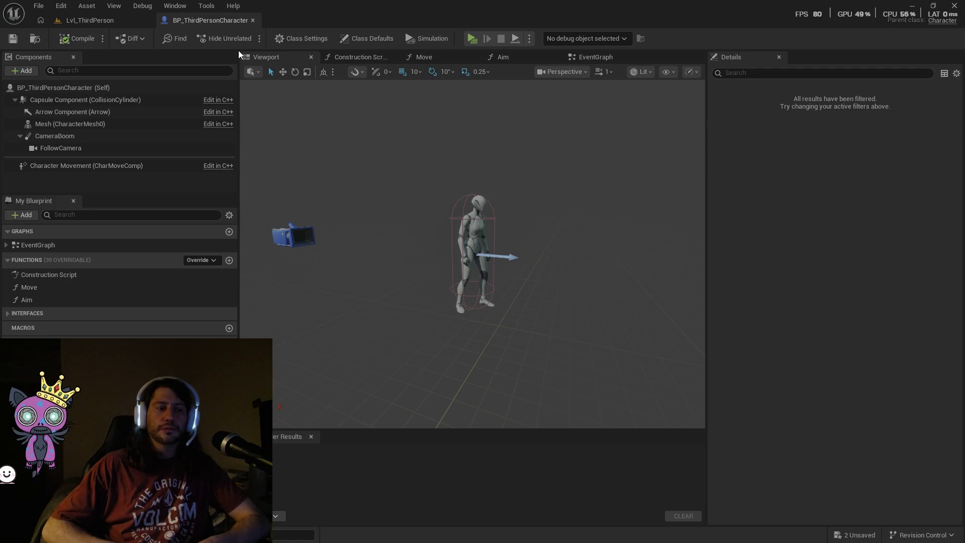
key(alt+Tab)
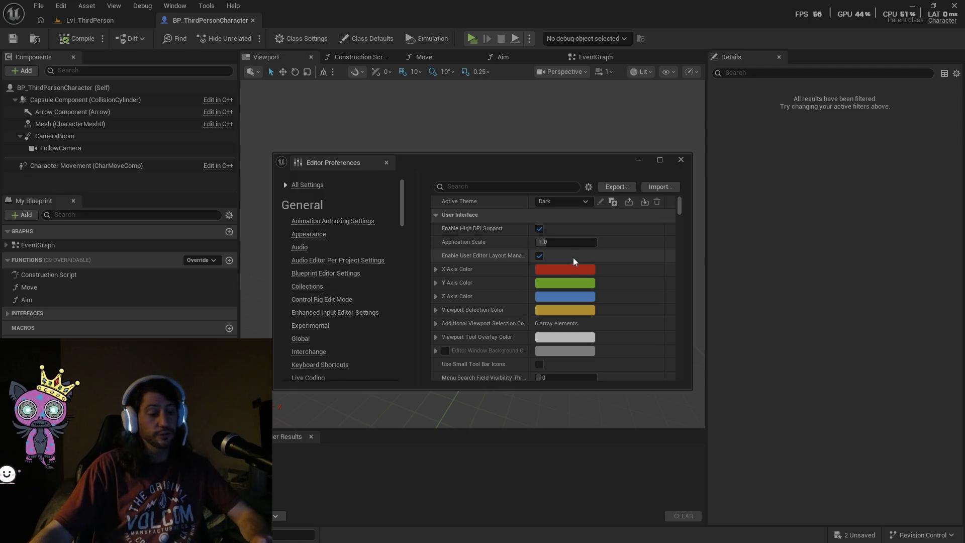
key(super)
click(276, 529)
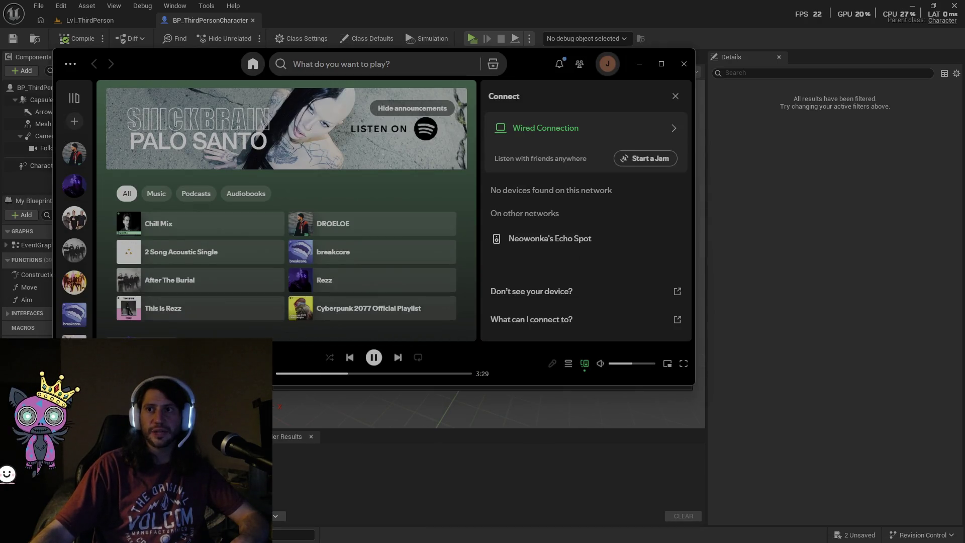
key(alt+shift+b)
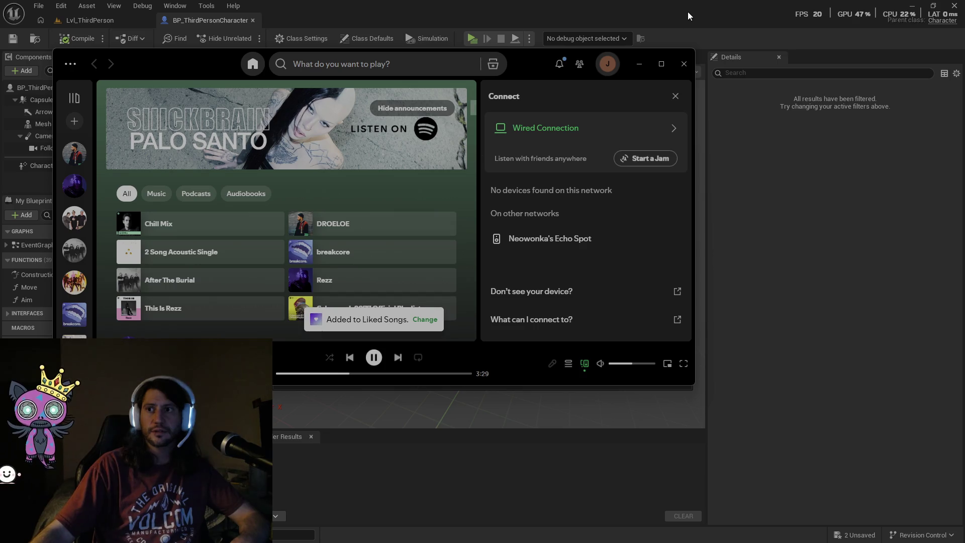
click(640, 65)
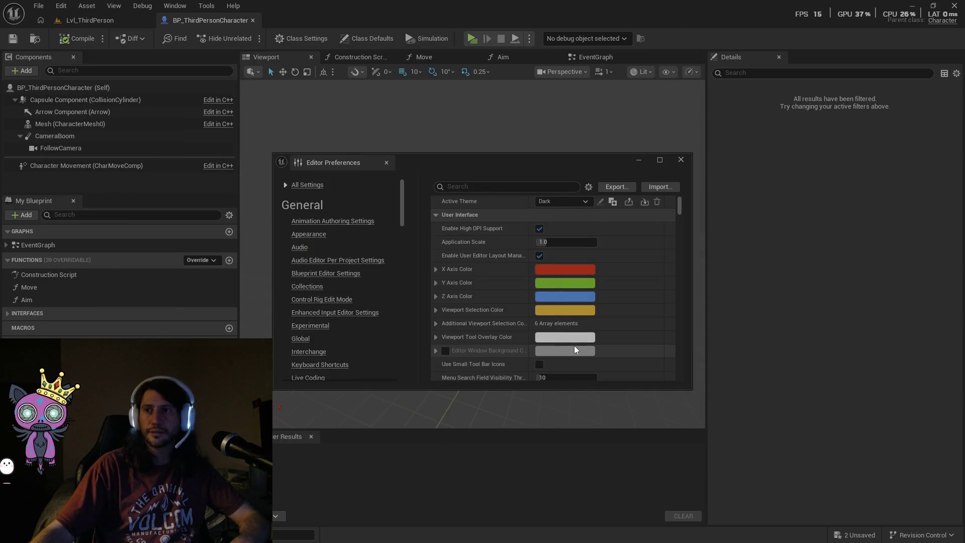
scroll(574, 346, down, 2)
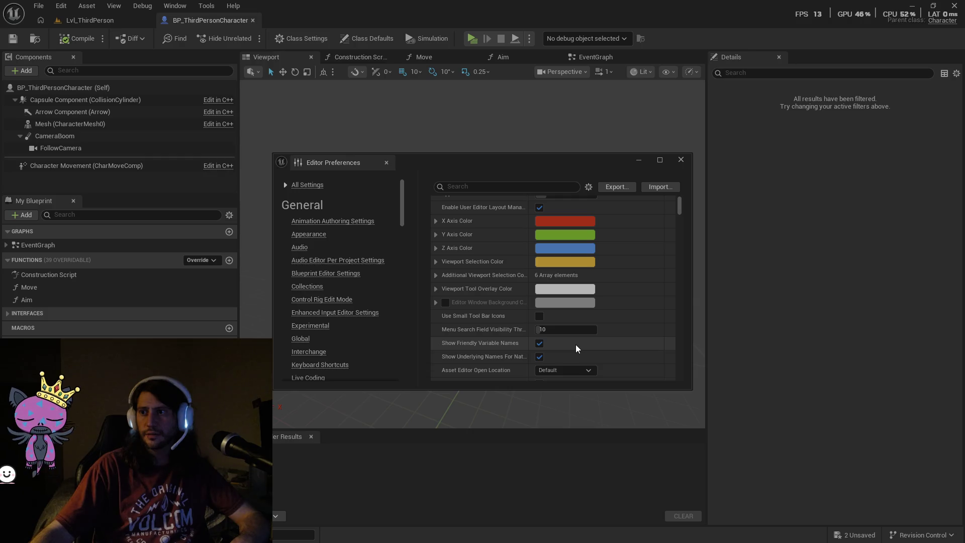
scroll(576, 346, down, 2)
scroll(578, 344, down, 3)
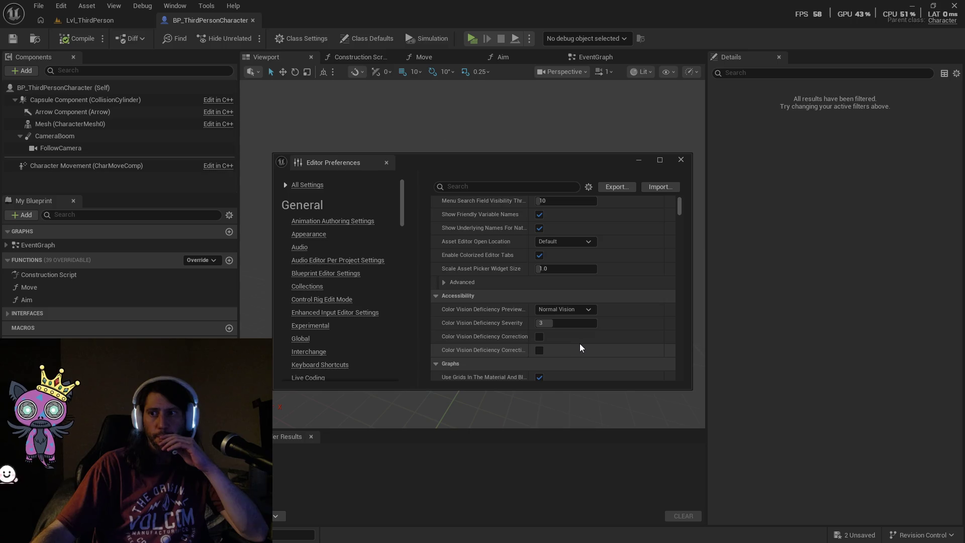
scroll(584, 340, down, 1)
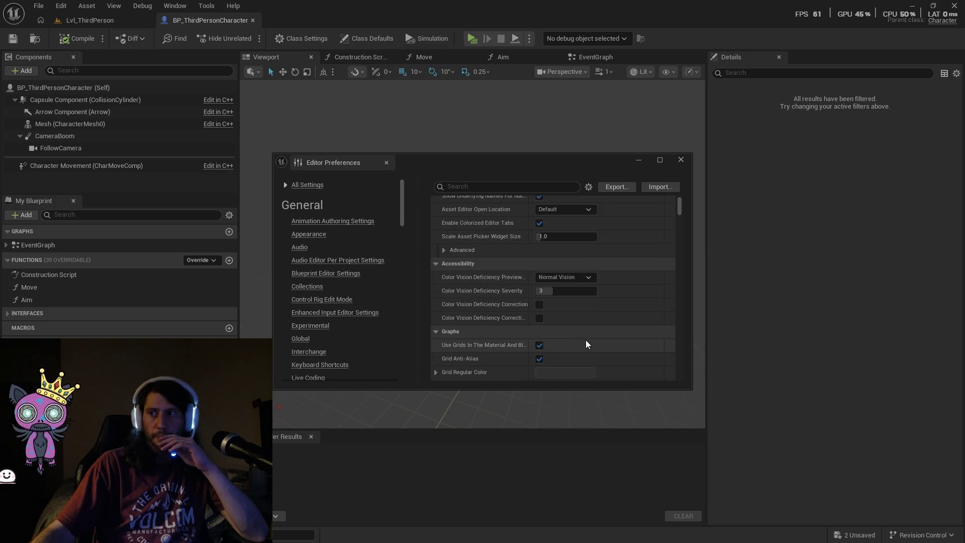
scroll(586, 340, down, 1)
scroll(587, 339, down, 3)
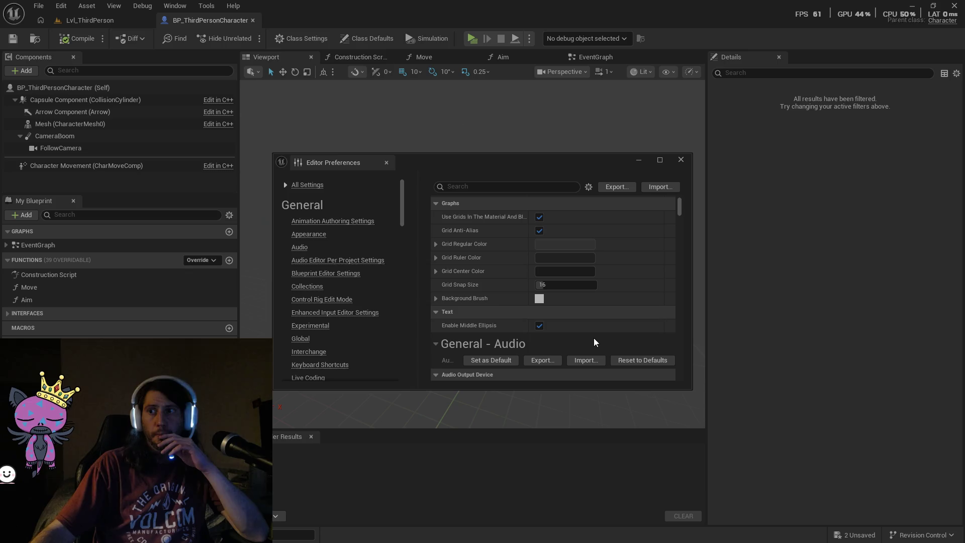
scroll(593, 341, down, 2)
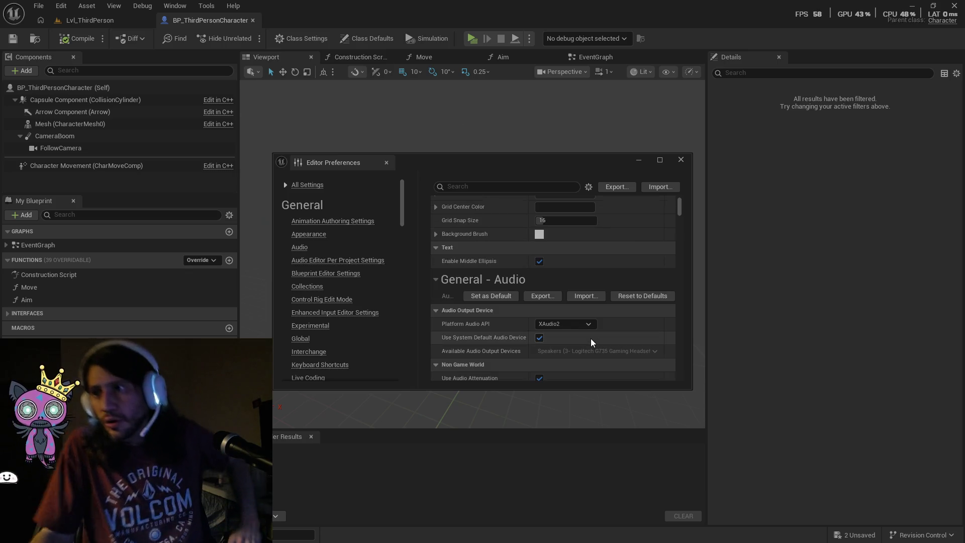
scroll(587, 339, down, 1)
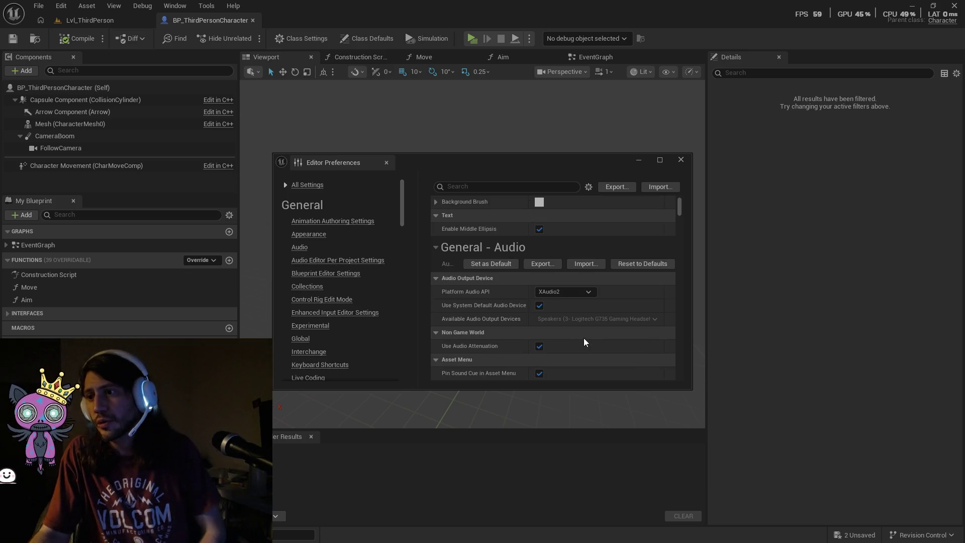
scroll(584, 337, down, 1)
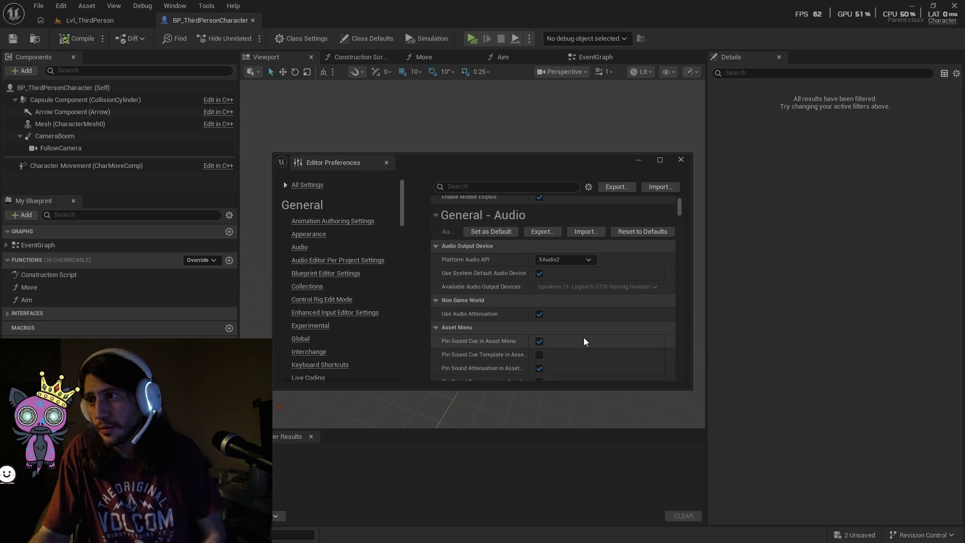
scroll(583, 337, down, 1)
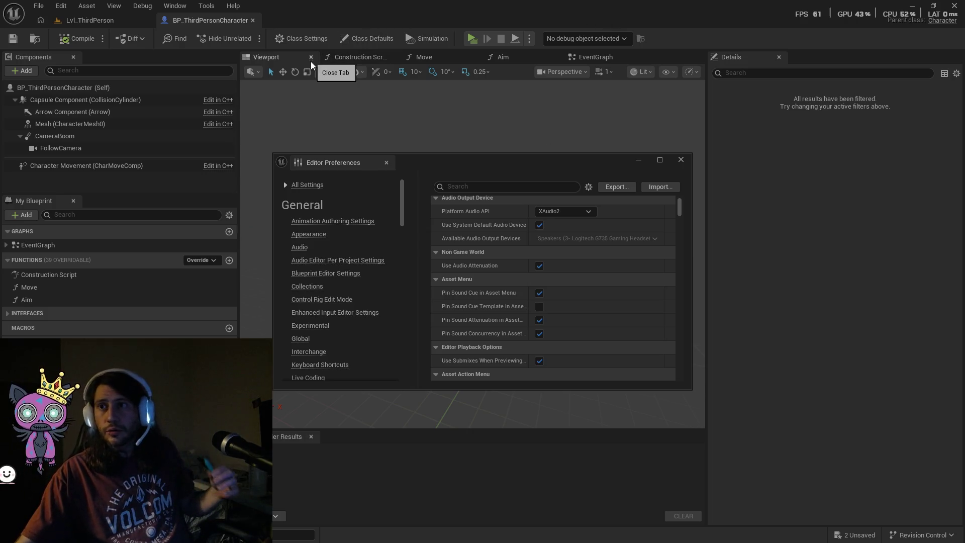
Close Editor Preferences, return to Lvl_ThirdPerson and place BP_Wobble Target on the floor near the ramp.
click(387, 162)
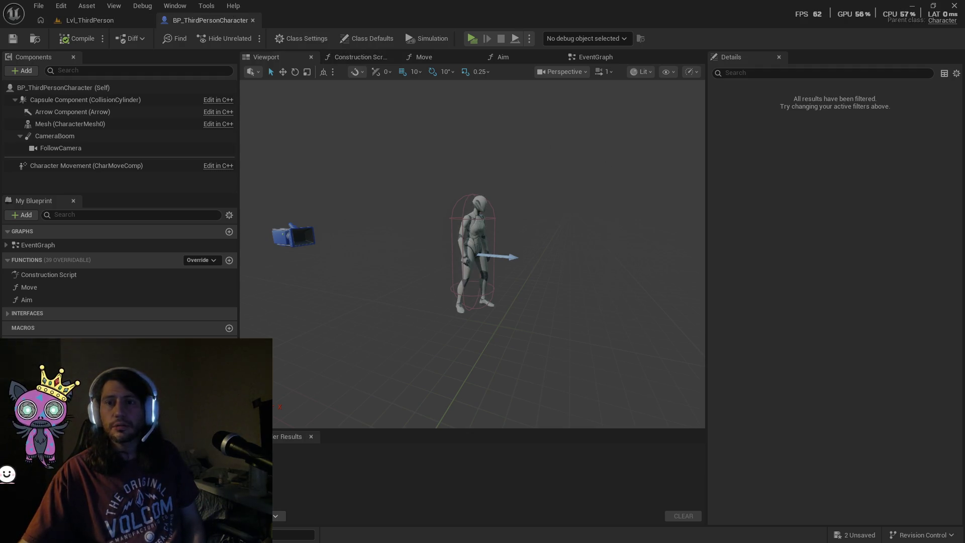
key(ctrl+space)
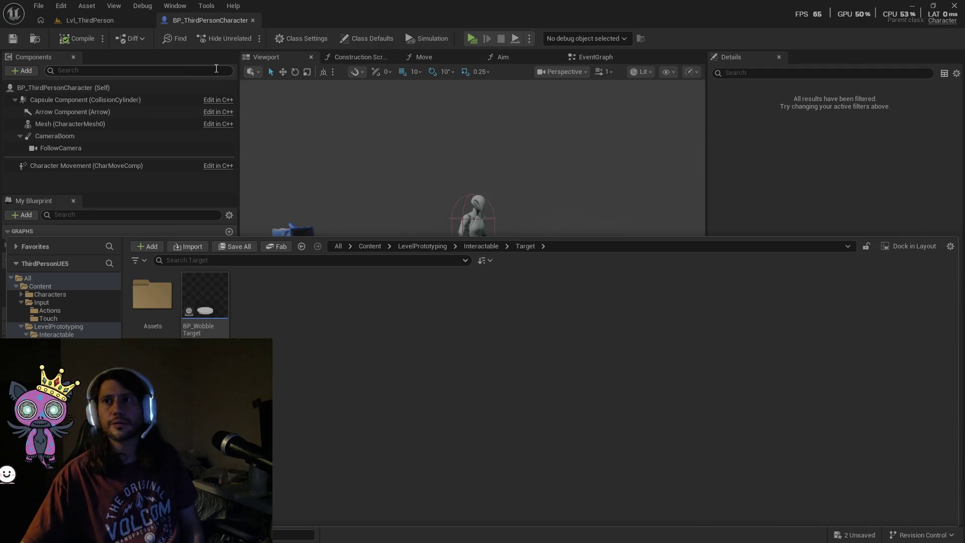
click(104, 23)
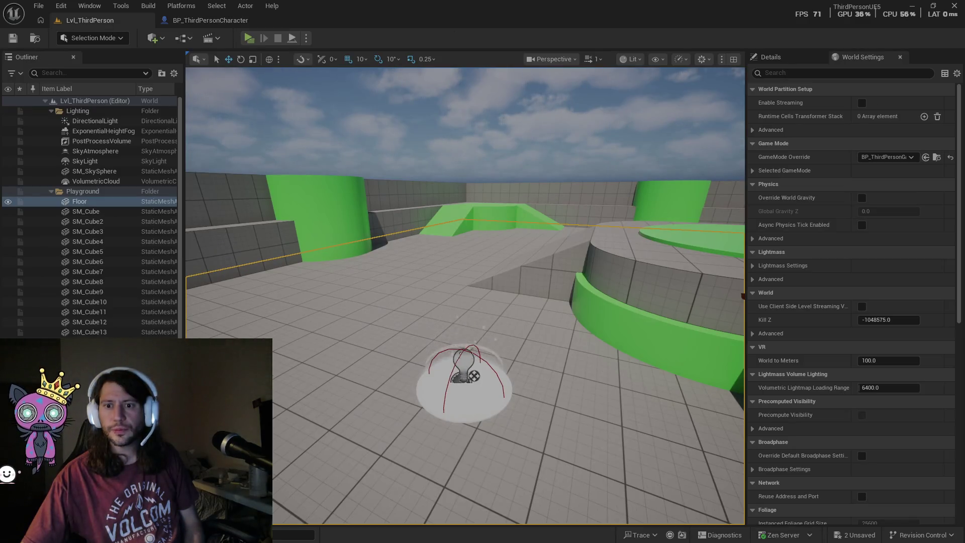
key(ctrl+space)
mouse_move(352, 402)
mouse_down()
mouse_move(355, 308)
mouse_move(384, 277)
mouse_up()
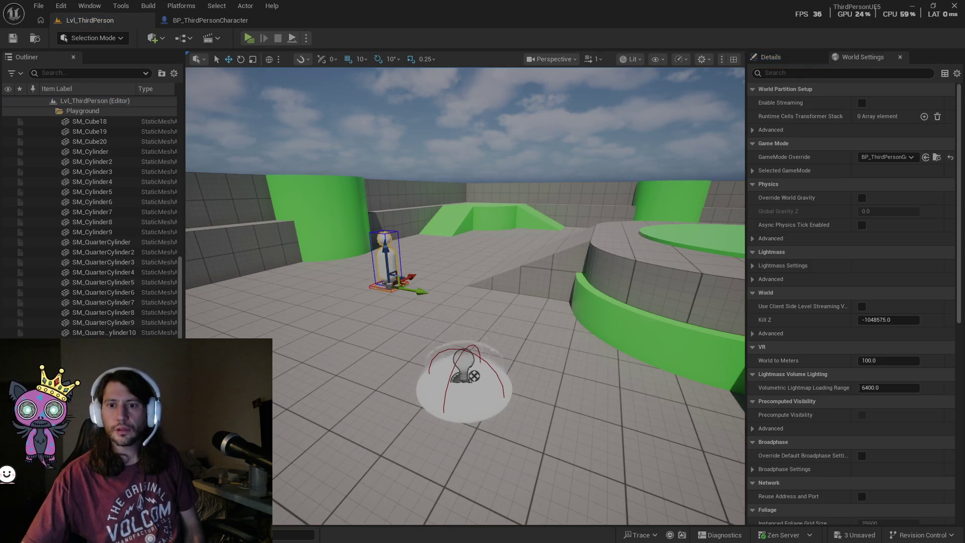
Browse the Content Drawer to Interactable/Door and open BP_DoorFrame.
key(ctrl+space)
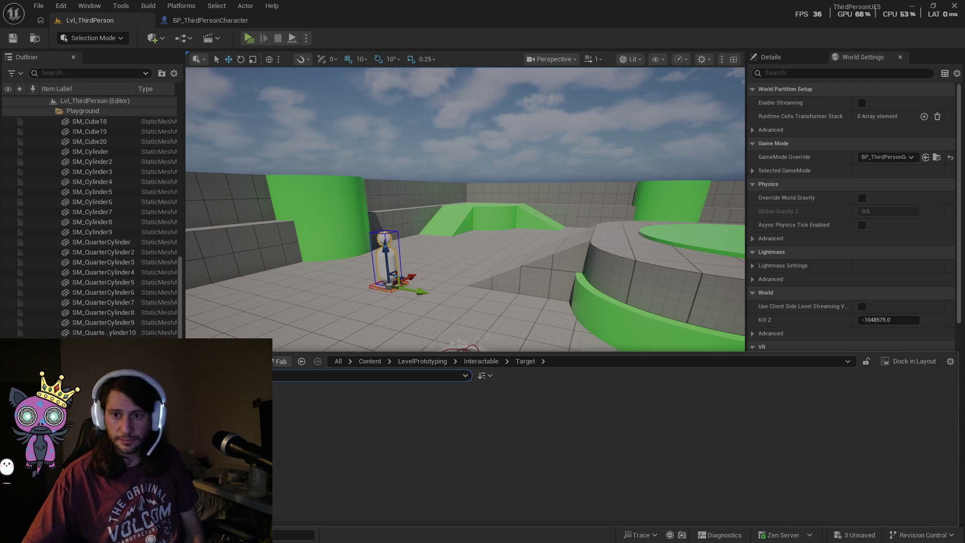
click(272, 440)
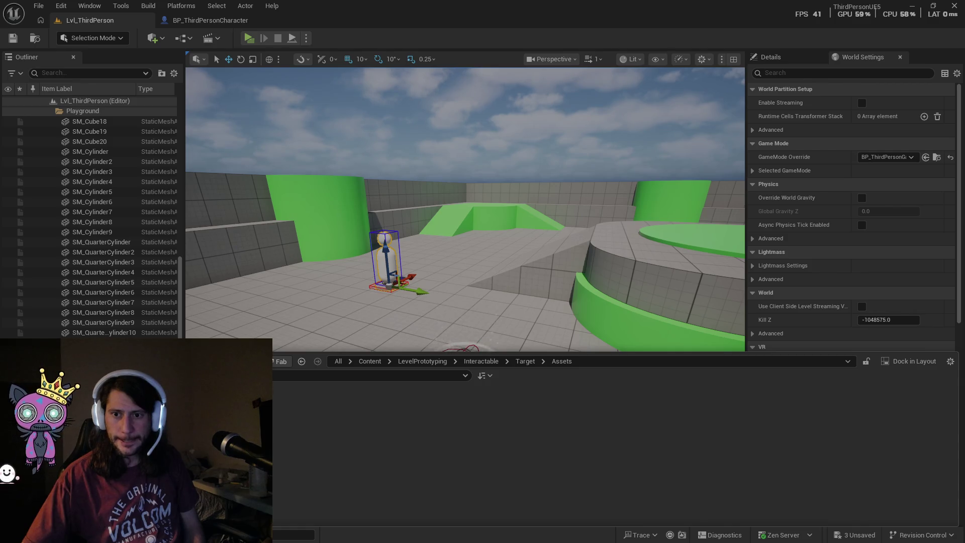
click(272, 440)
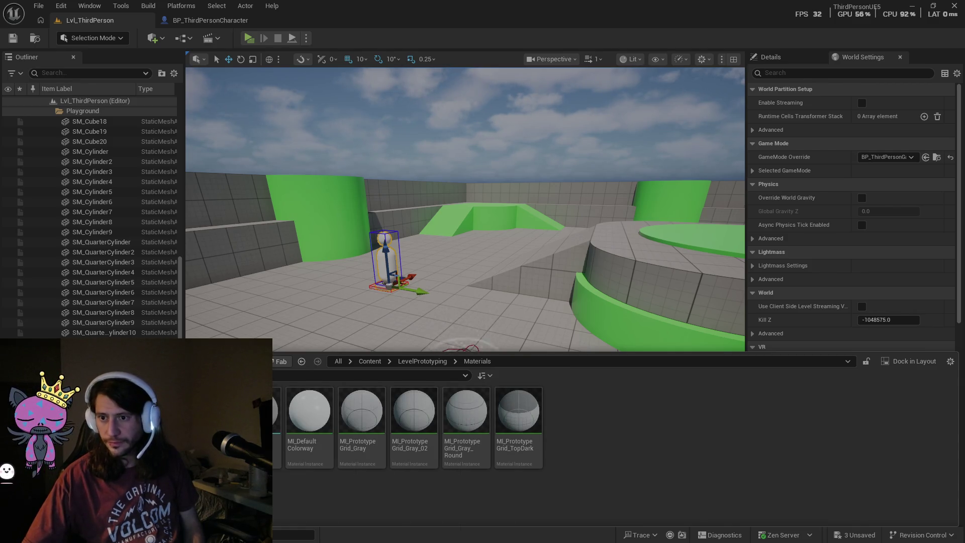
click(272, 440)
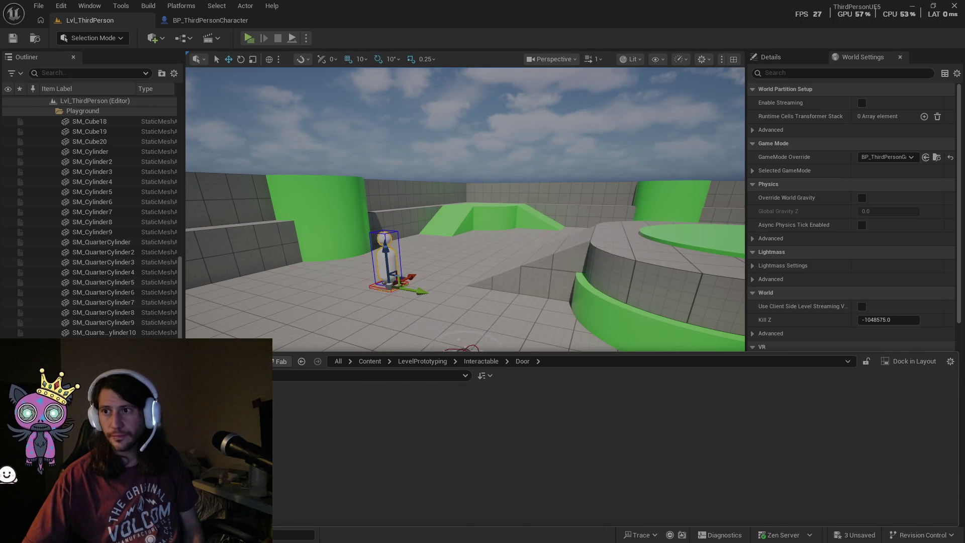
scroll(512, 356, down, 1)
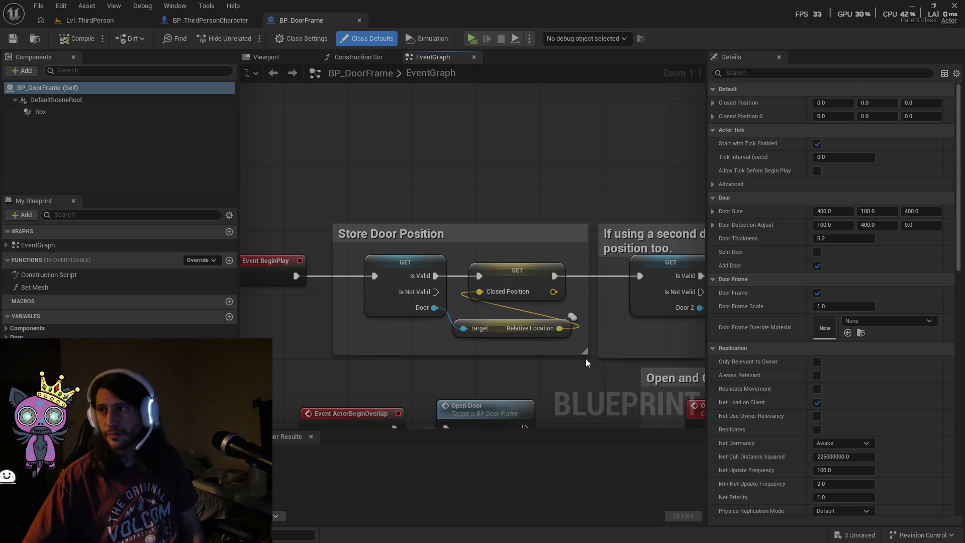
Pan the BP_DoorFrame graph to the Door Control timeline, then bring up the Windows Start menu.
scroll(604, 350, down, 1)
mouse_move(604, 350)
mouse_down()
mouse_move(430, 314)
mouse_move(463, 262)
mouse_move(464, 212)
mouse_up()
mouse_move(426, 280)
mouse_down()
mouse_move(454, 157)
mouse_move(334, 254)
mouse_move(454, 267)
mouse_up()
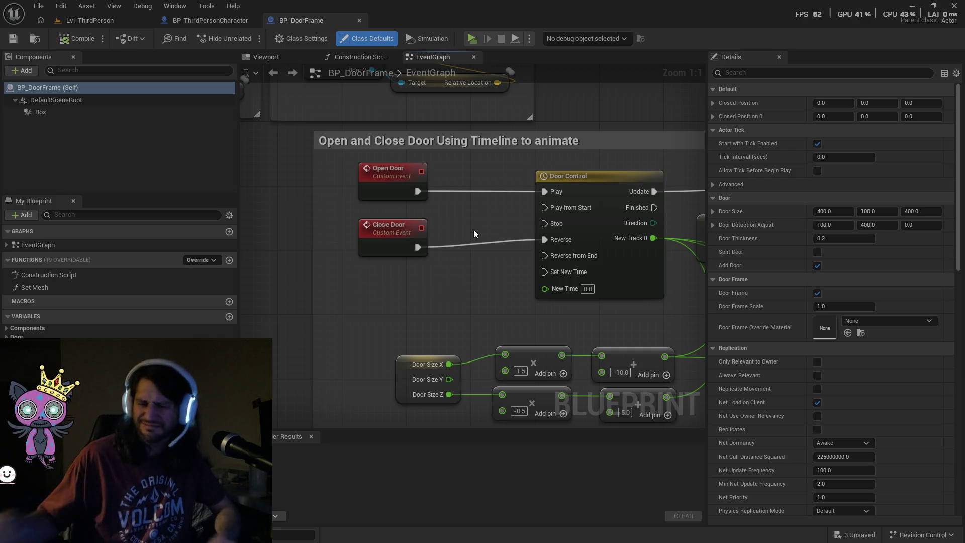
key(super)
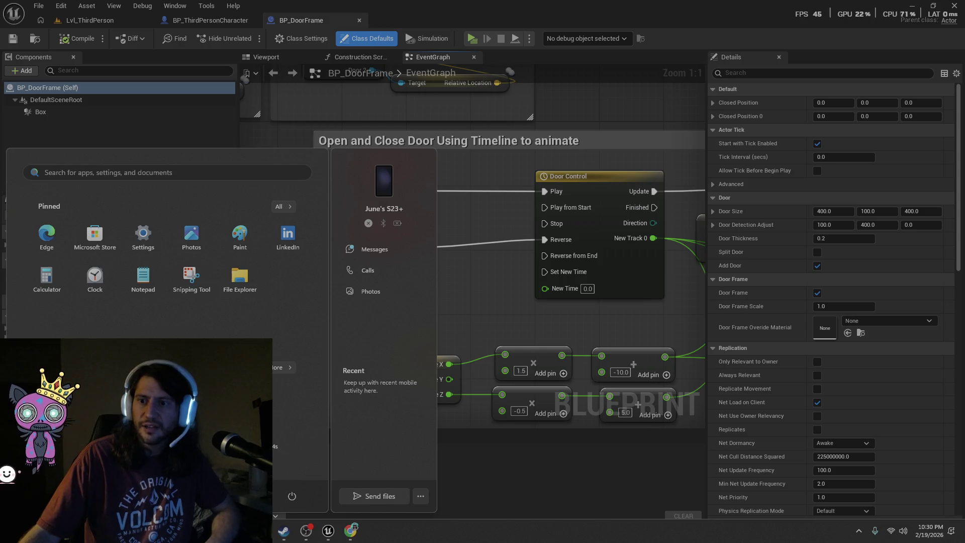
Bring up Spotify and minimize it again to get back to Unreal.
click(261, 530)
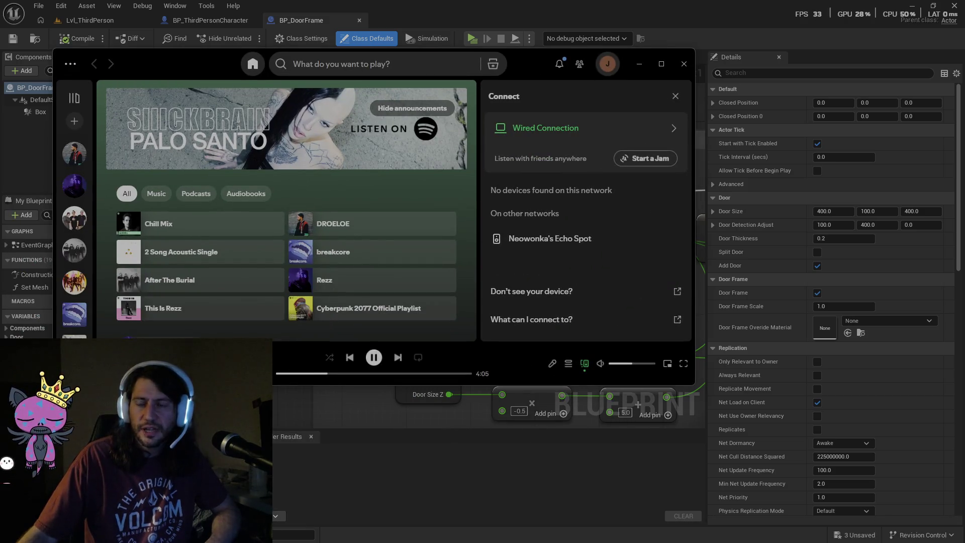
click(639, 64)
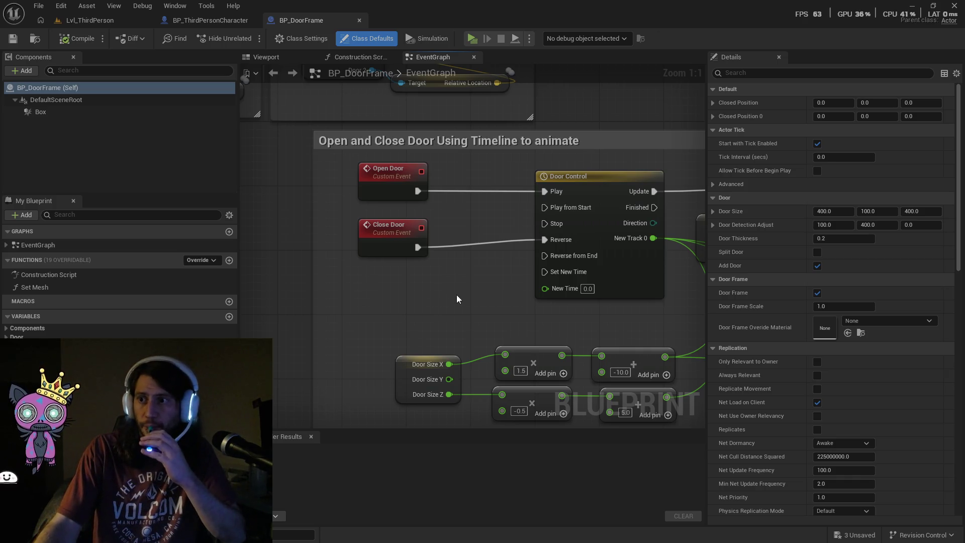
Switch back to Lvl_ThirdPerson and start a Play-In-Editor session.
click(90, 20)
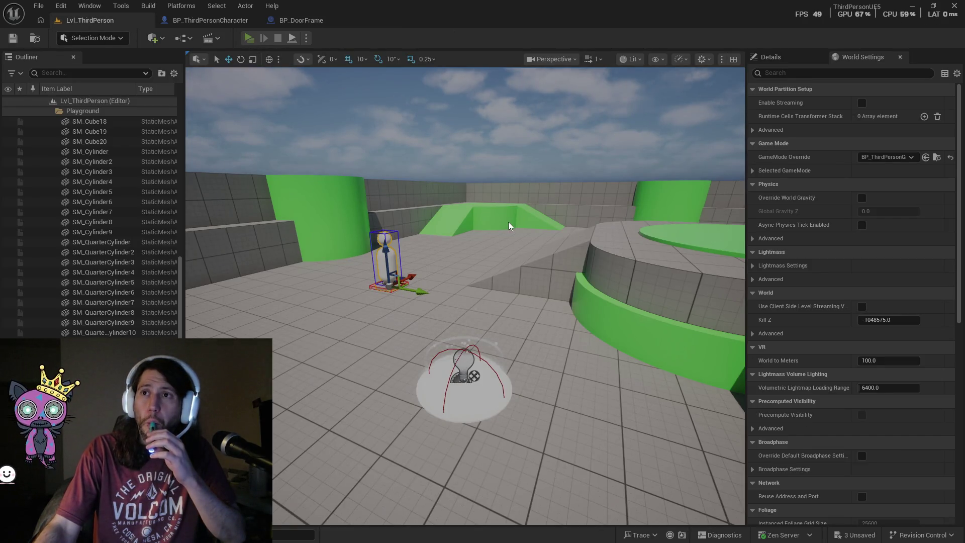
key(alt+p)
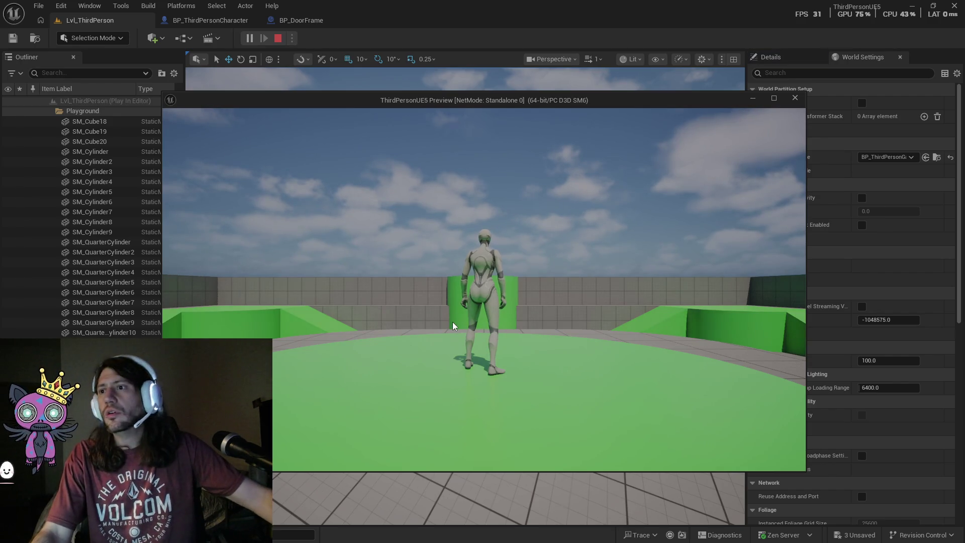
click(444, 402)
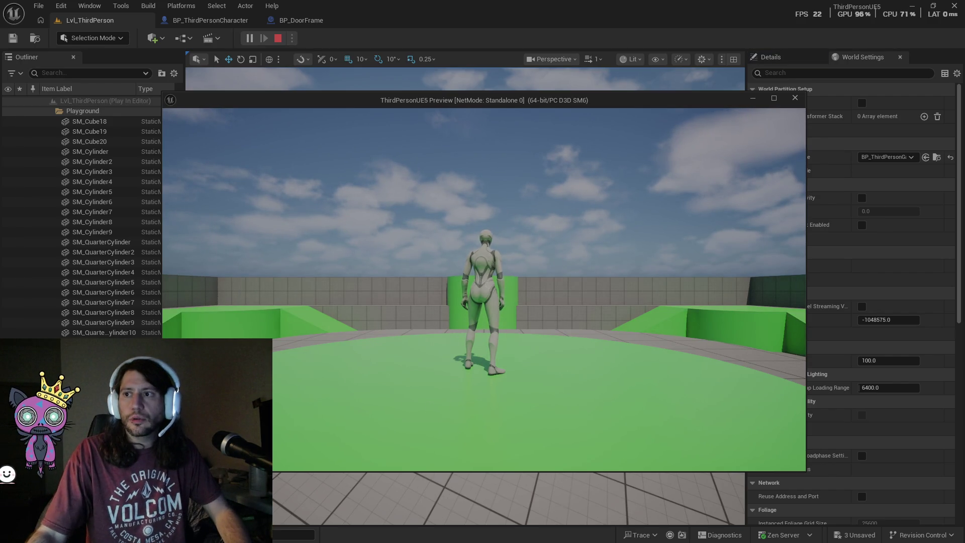
Run the character past the mannequin toward the ramp and jump pad, jumping once, then stop playing.
key(w)
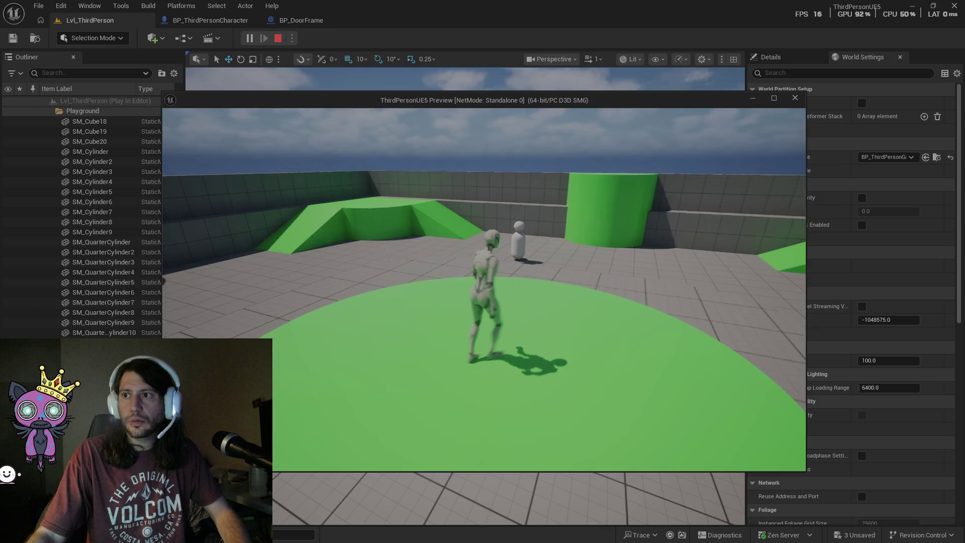
key(w)
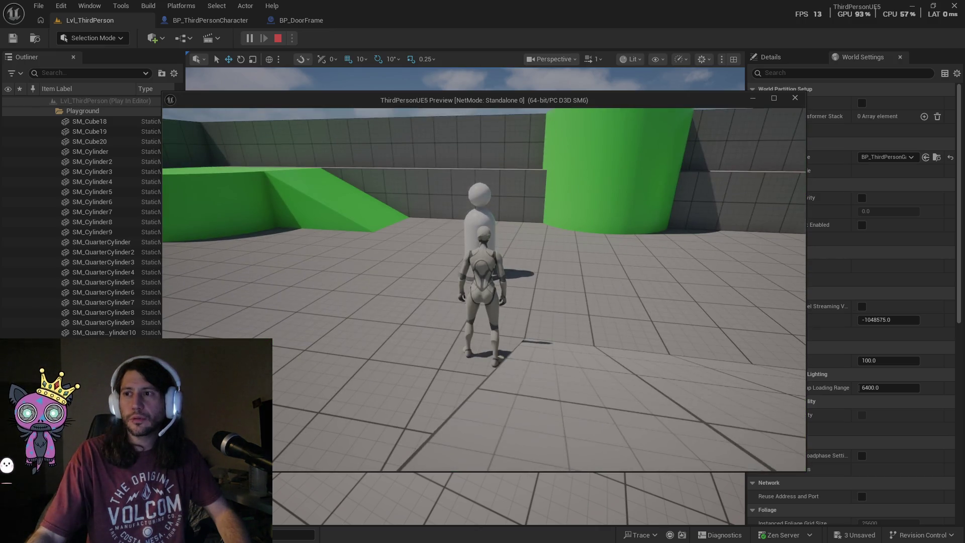
key(w)
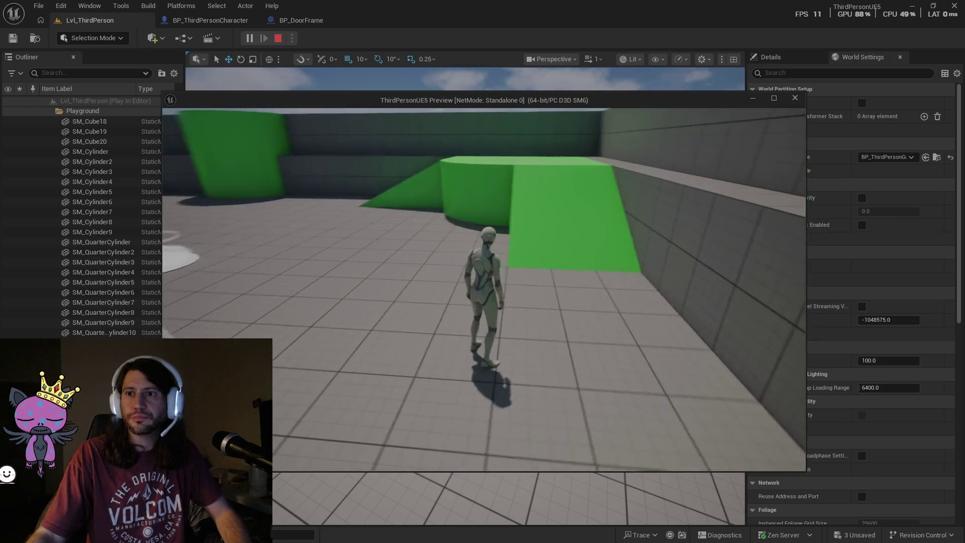
key(w)
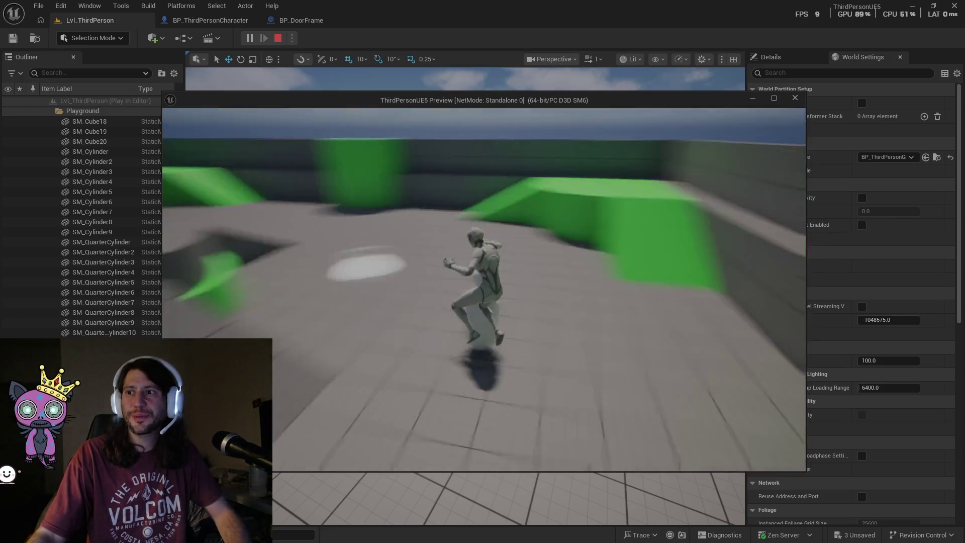
key(w)
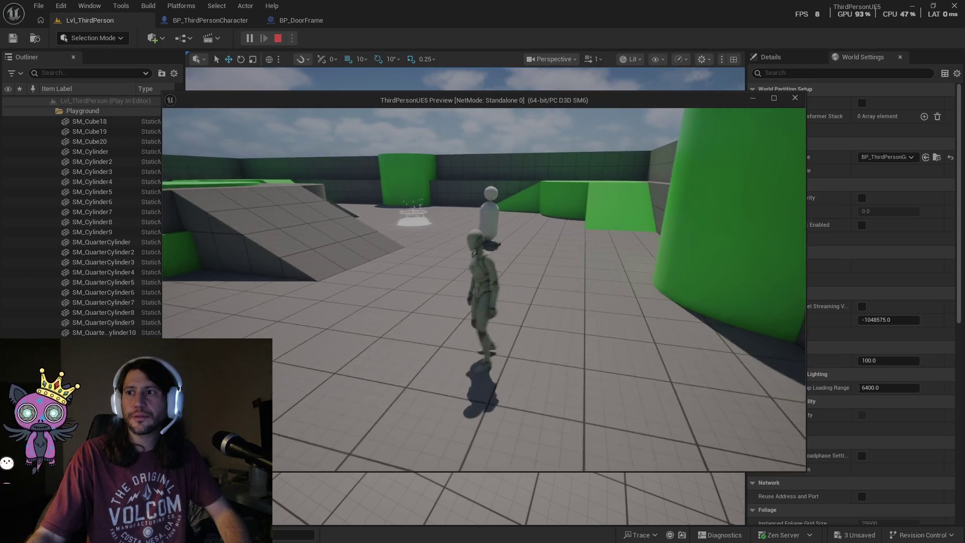
key(space)
key(w)
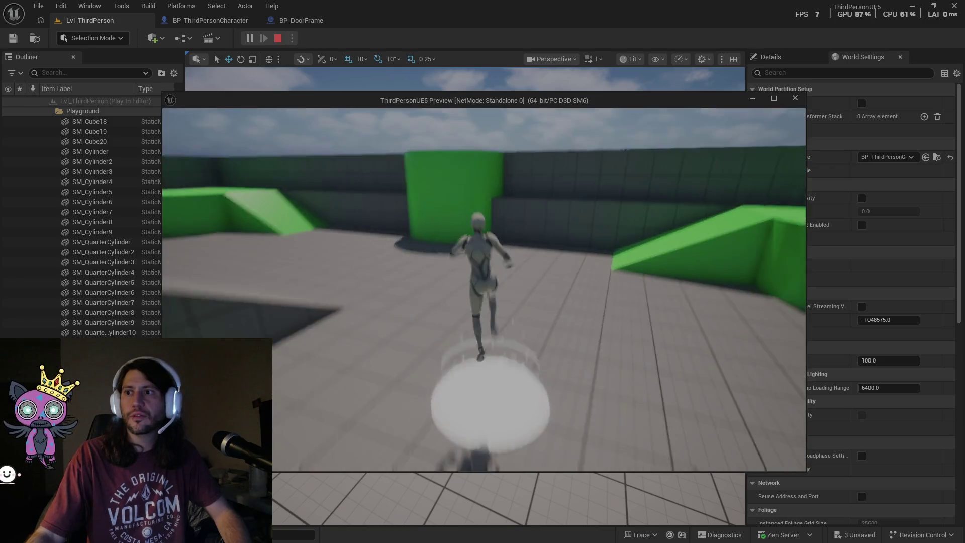
key(w)
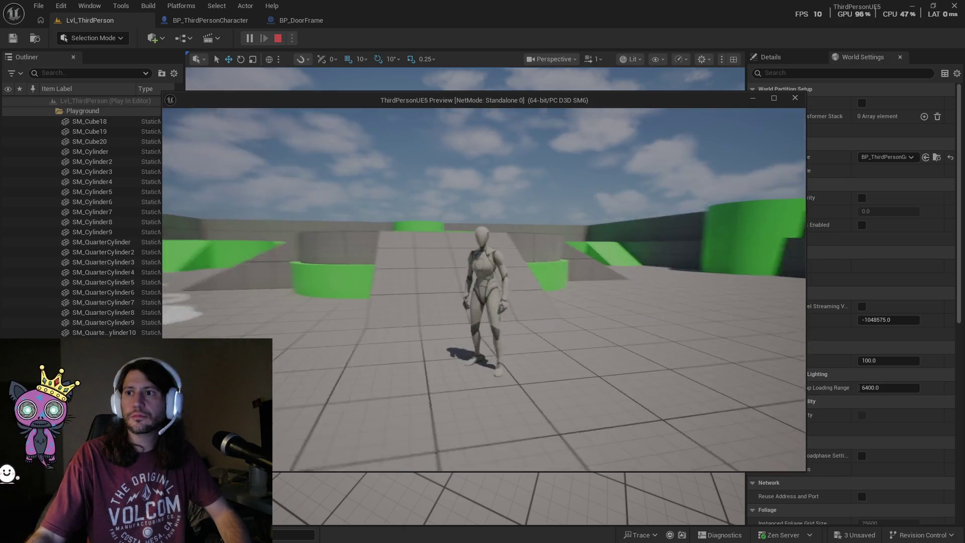
key(Escape)
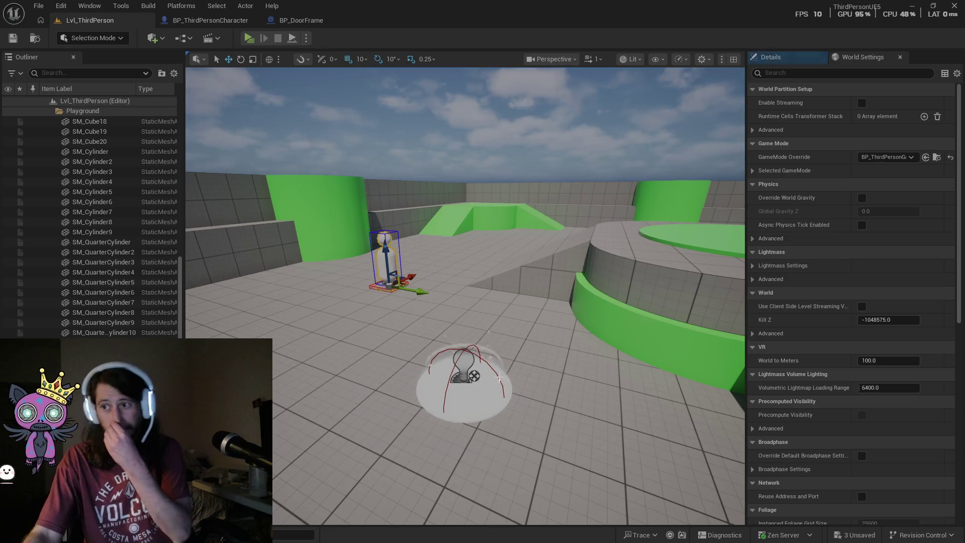
Move the jump pad left and up onto the green ledge by the left wall, then start a play test.
click(459, 381)
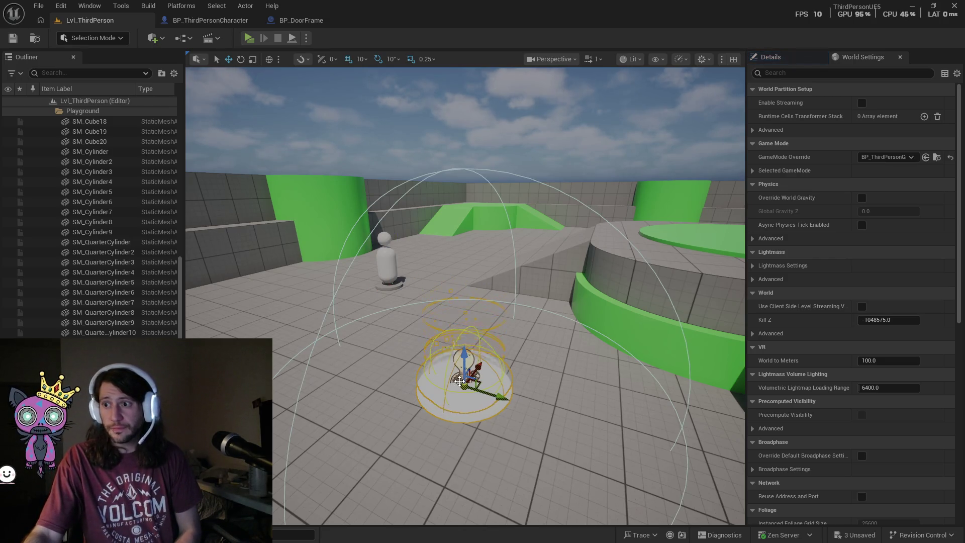
mouse_move(494, 396)
mouse_down()
mouse_move(221, 322)
mouse_move(232, 332)
mouse_up()
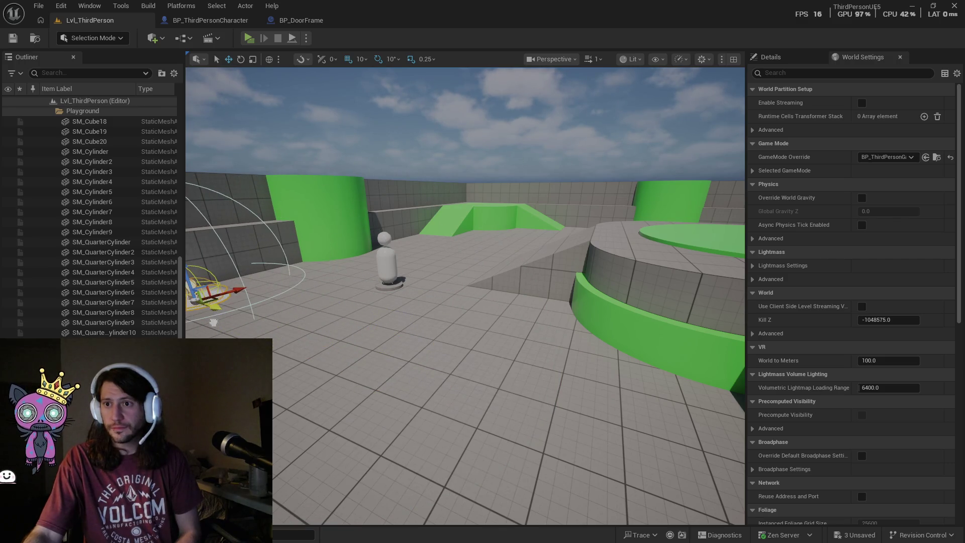
key(f)
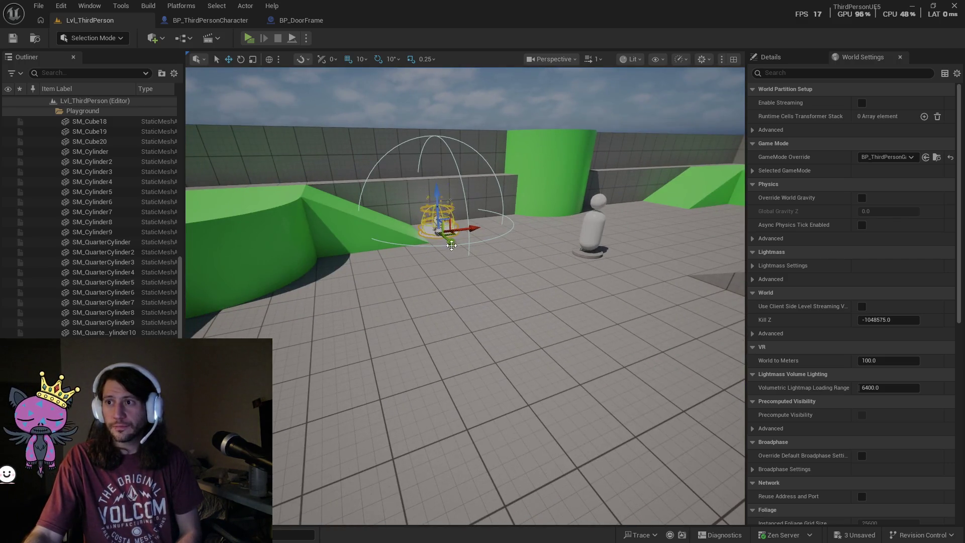
mouse_move(442, 219)
mouse_down()
mouse_move(444, 206)
mouse_move(362, 173)
mouse_move(303, 188)
mouse_move(387, 191)
mouse_move(433, 262)
mouse_up()
mouse_move(428, 224)
mouse_down()
mouse_move(423, 87)
mouse_move(417, 96)
mouse_move(278, 101)
mouse_move(288, 151)
mouse_up()
key(alt+p)
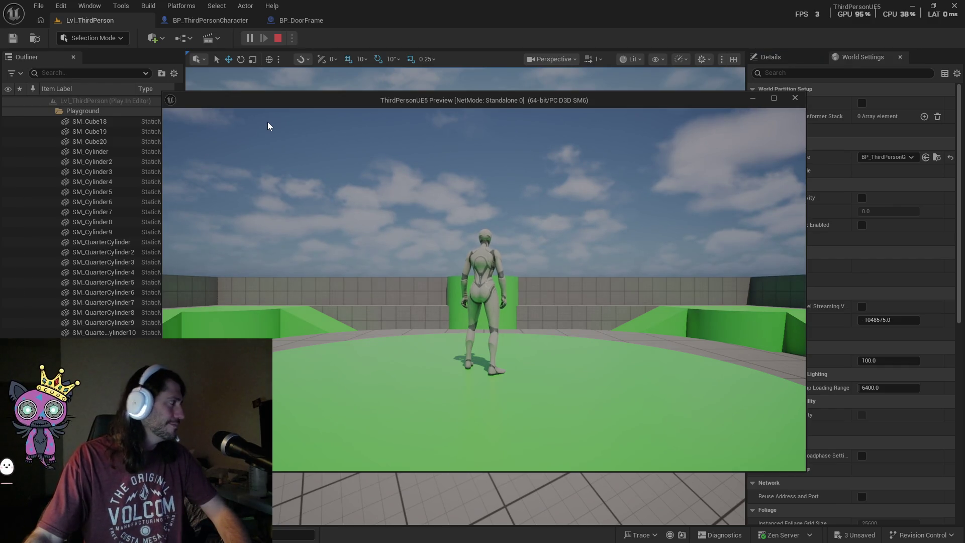
Run the character up the green ramp onto the relocated jump pad to launch skyward, then stop.
click(516, 209)
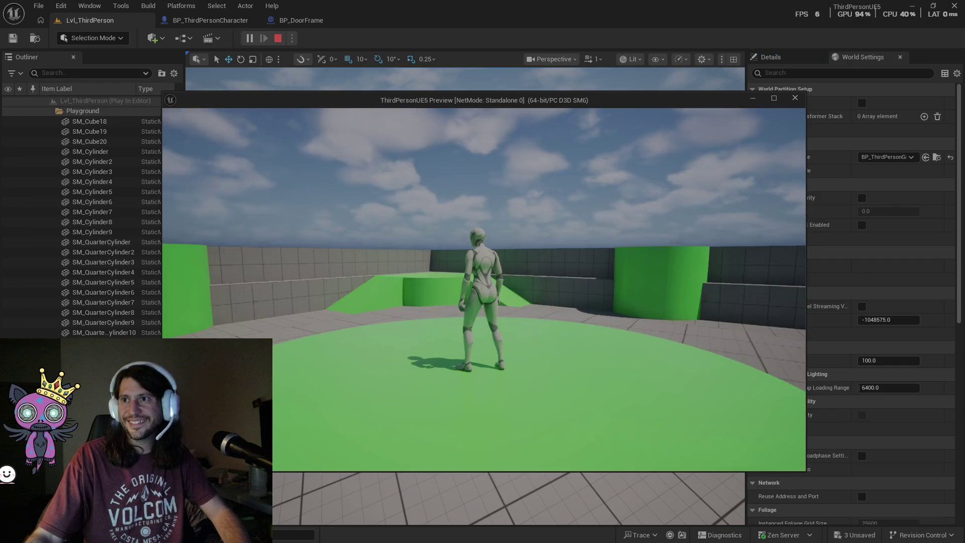
key(w)
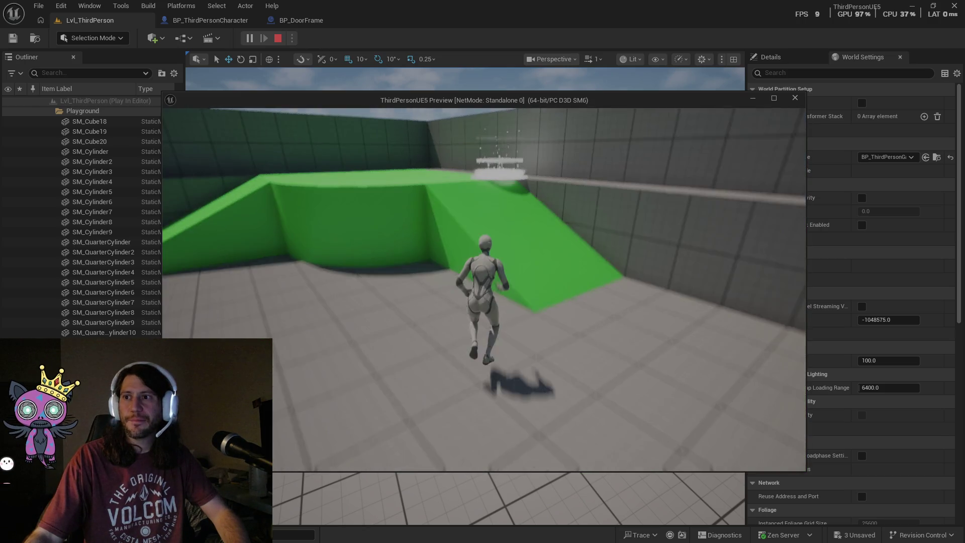
key(space)
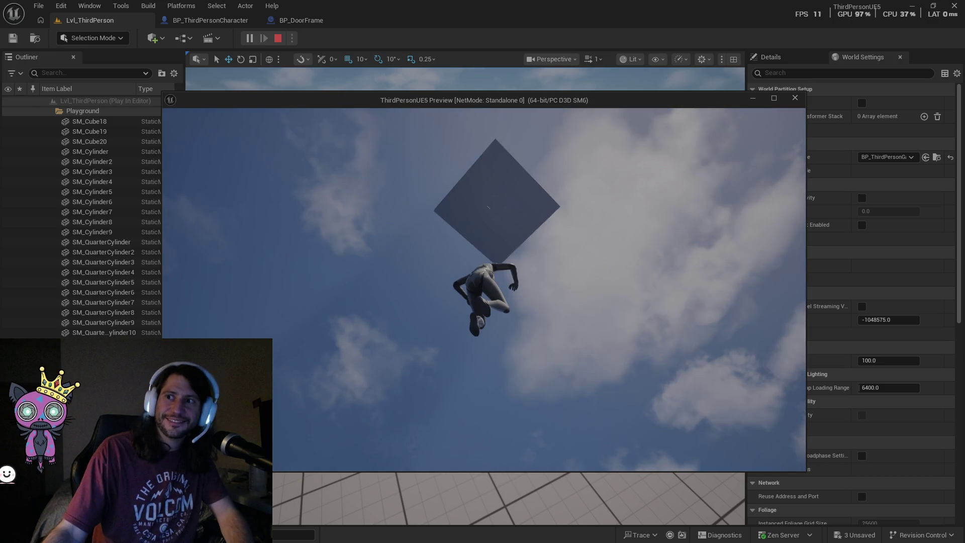
key(Escape)
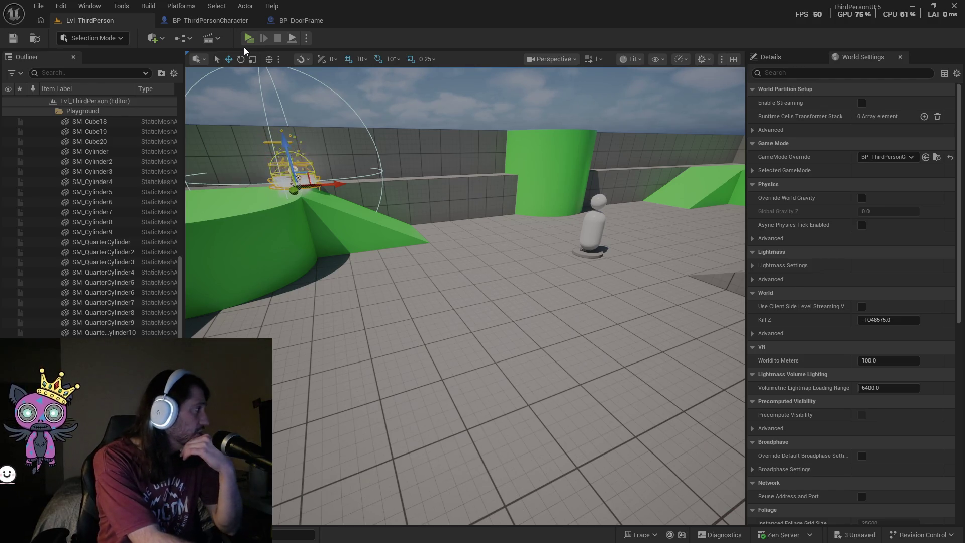
Open Edit > Editor Preferences and search for 'asset editor'.
click(60, 5)
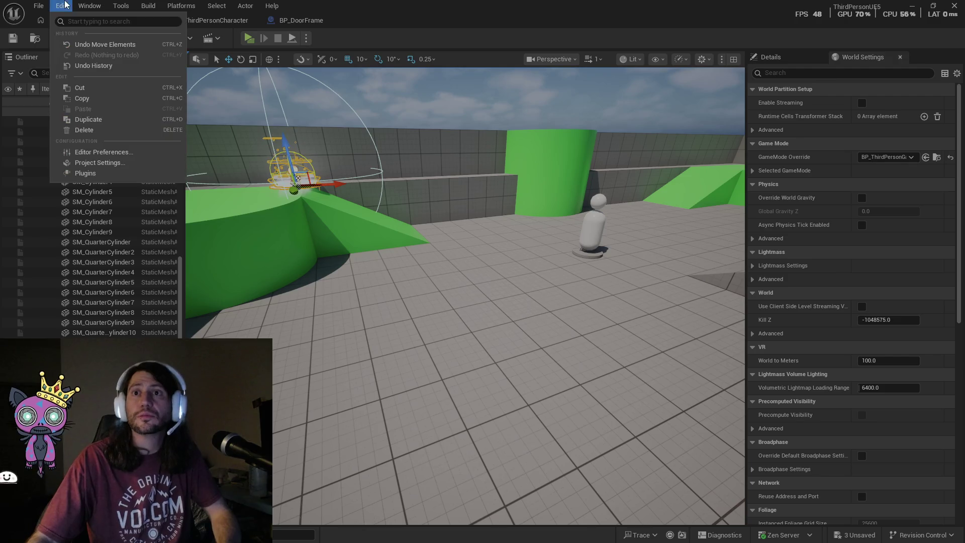
click(103, 151)
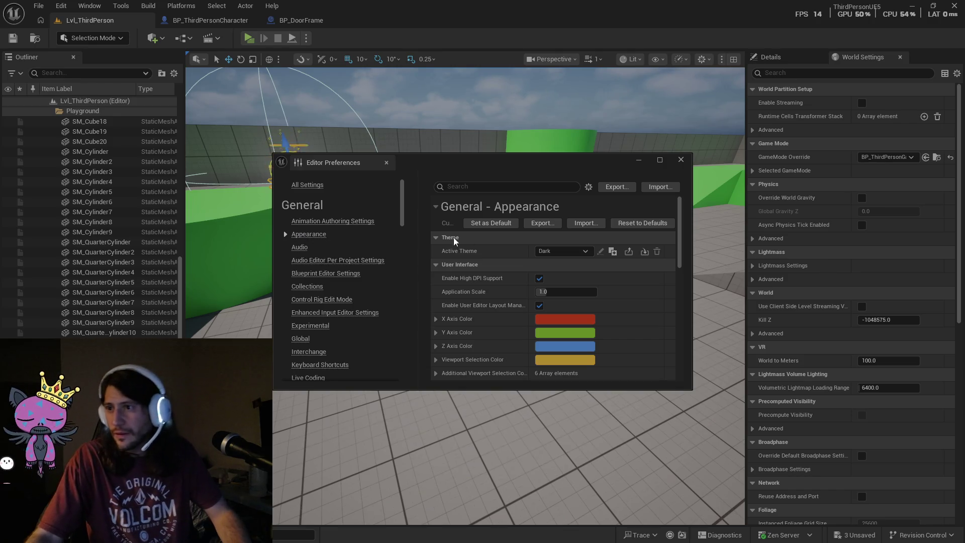
scroll(562, 258, down, 1)
scroll(561, 257, down, 10)
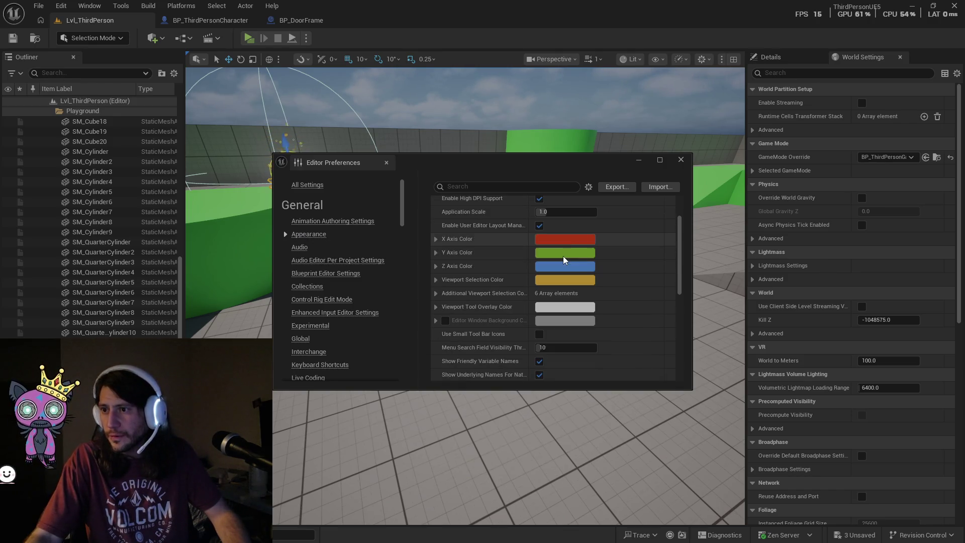
click(458, 187)
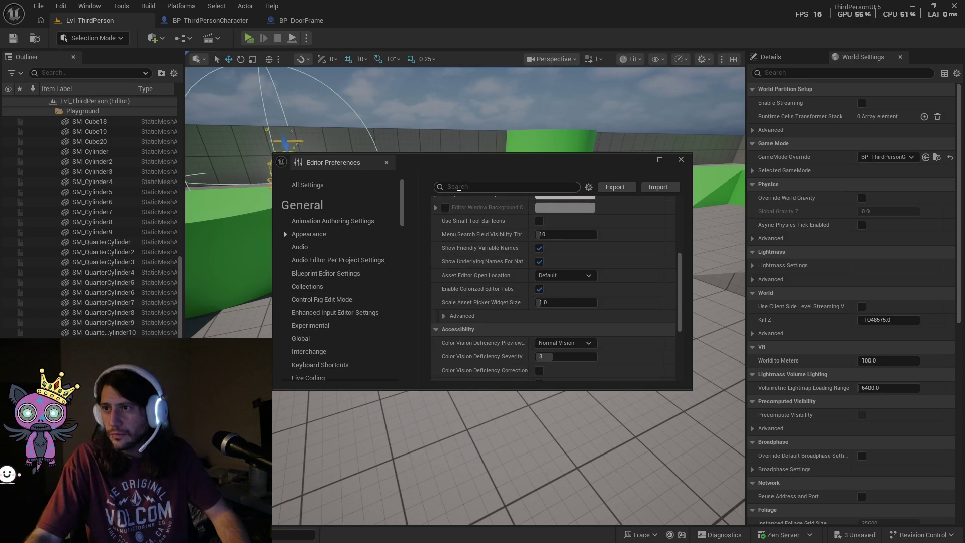
text(asset editor)
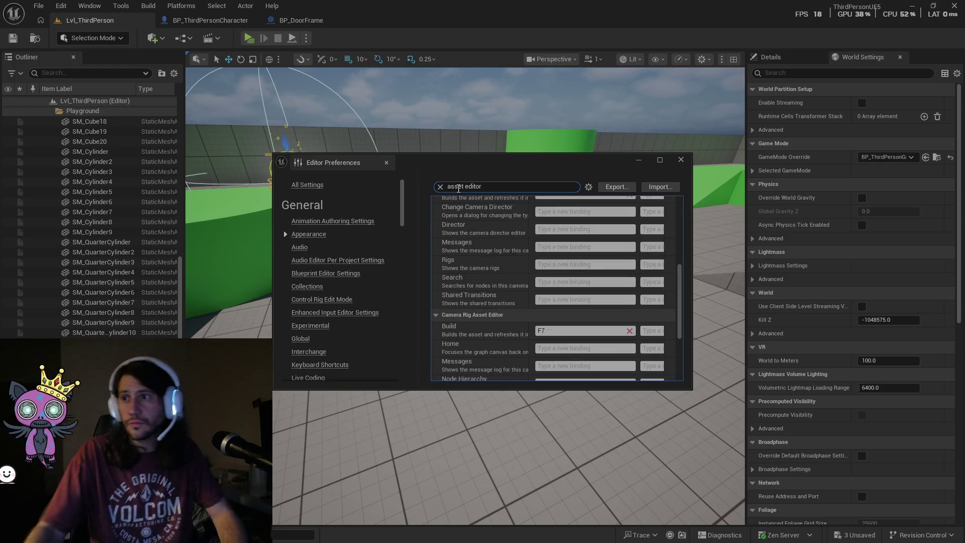
Set Asset Editor Open Location to Main Window and close the preferences.
scroll(478, 273, up, 5)
scroll(504, 294, up, 2)
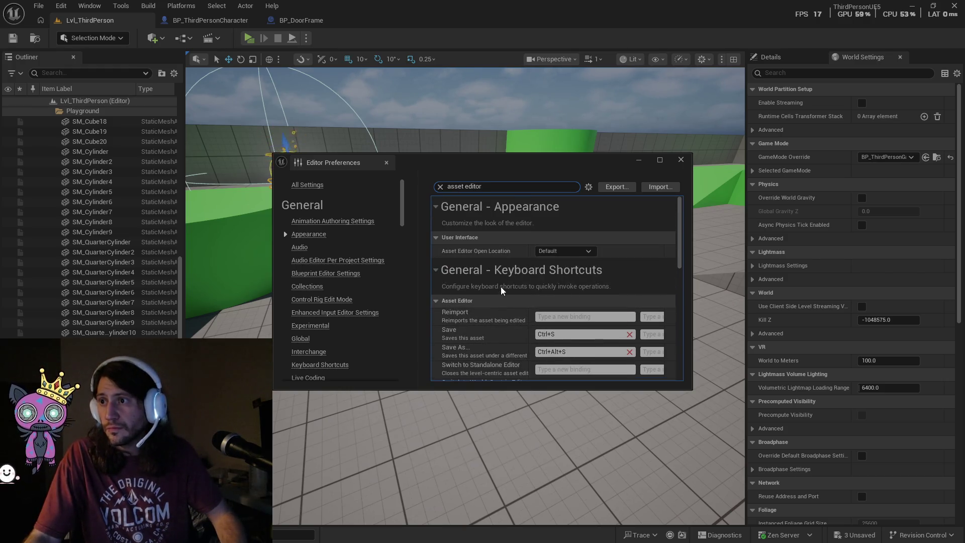
click(589, 255)
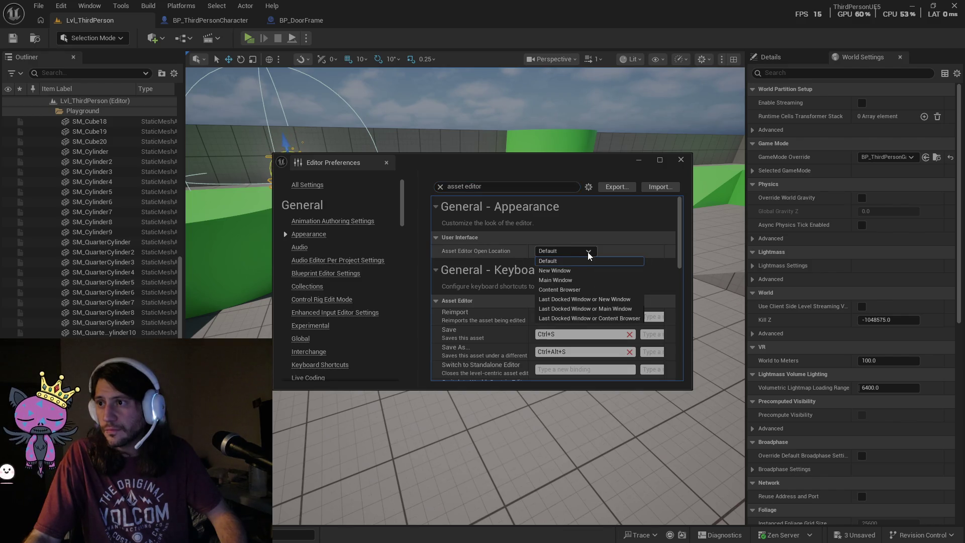
click(561, 282)
click(586, 253)
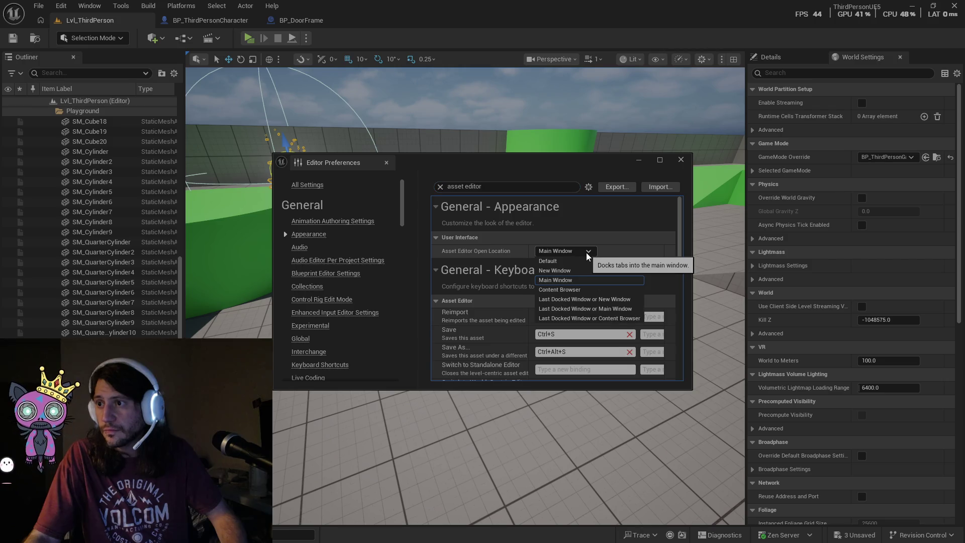
click(617, 249)
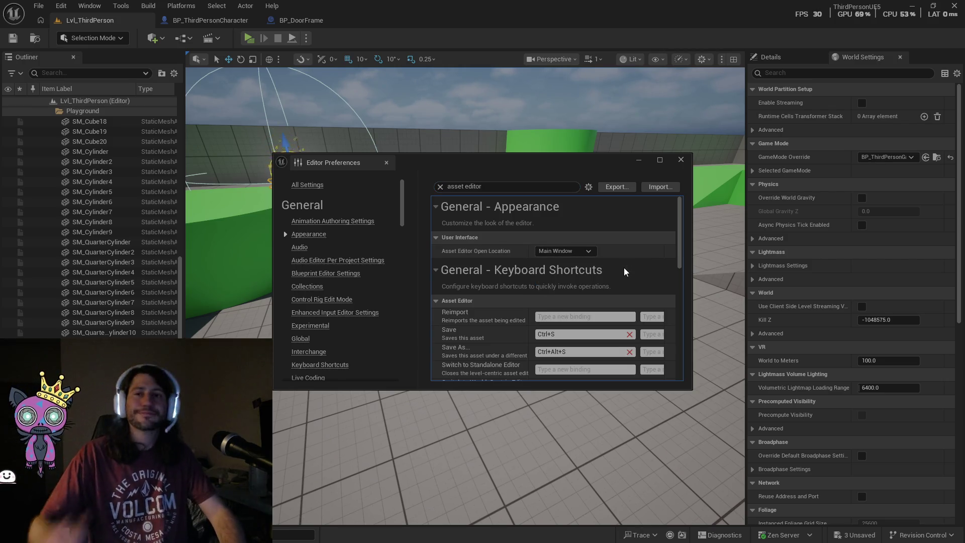
click(680, 159)
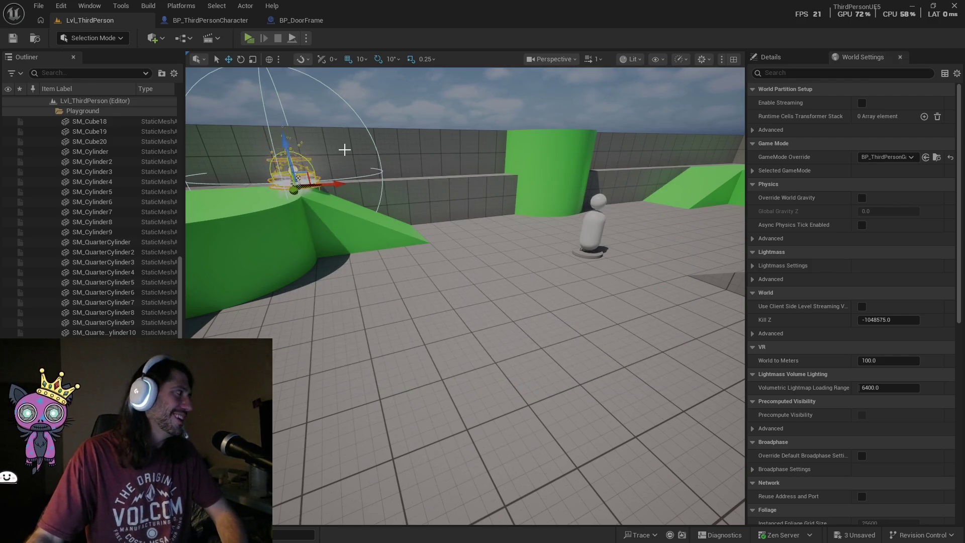
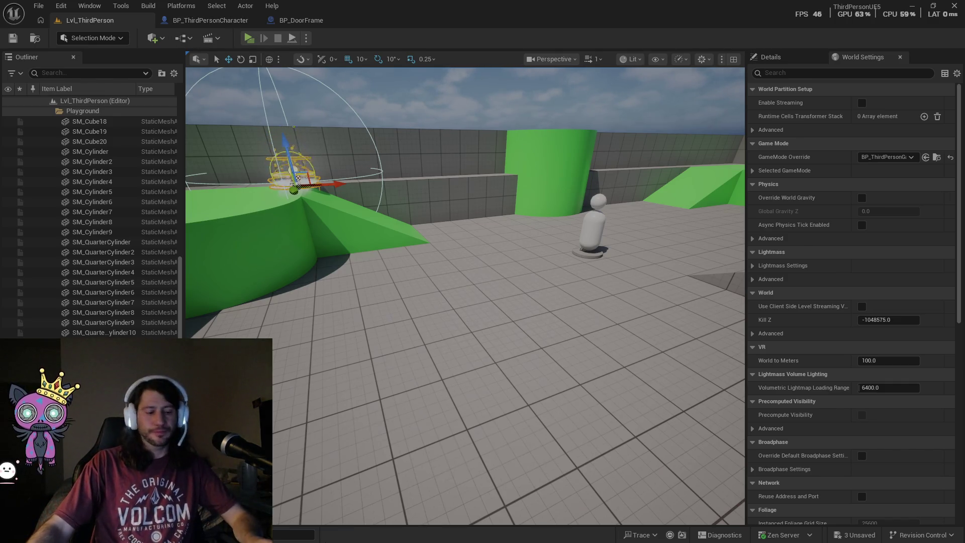
Bring BP_MyDragonsPlayer forward, review its JawSocket fireball-spawn nodes, then switch to its Viewport.
key(super)
mouse_move(328, 533)
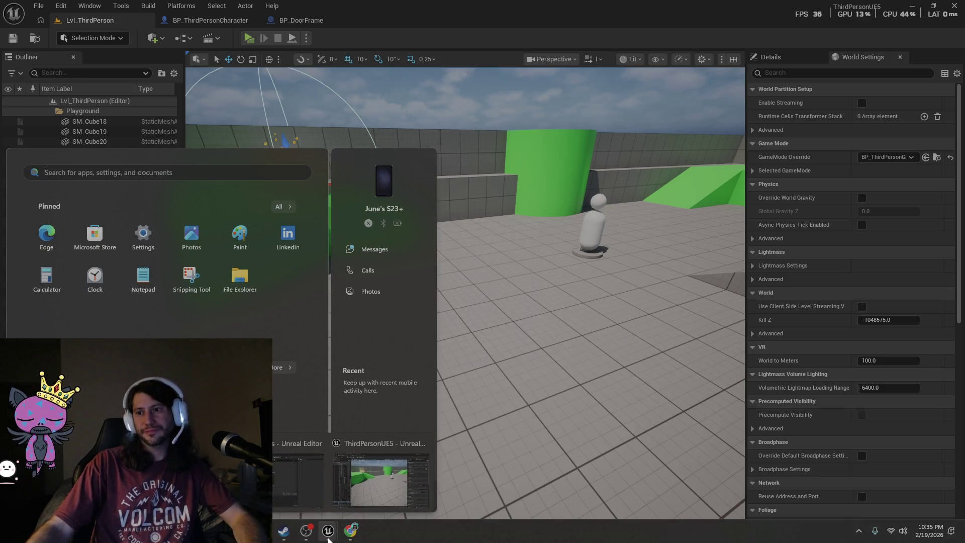
click(291, 489)
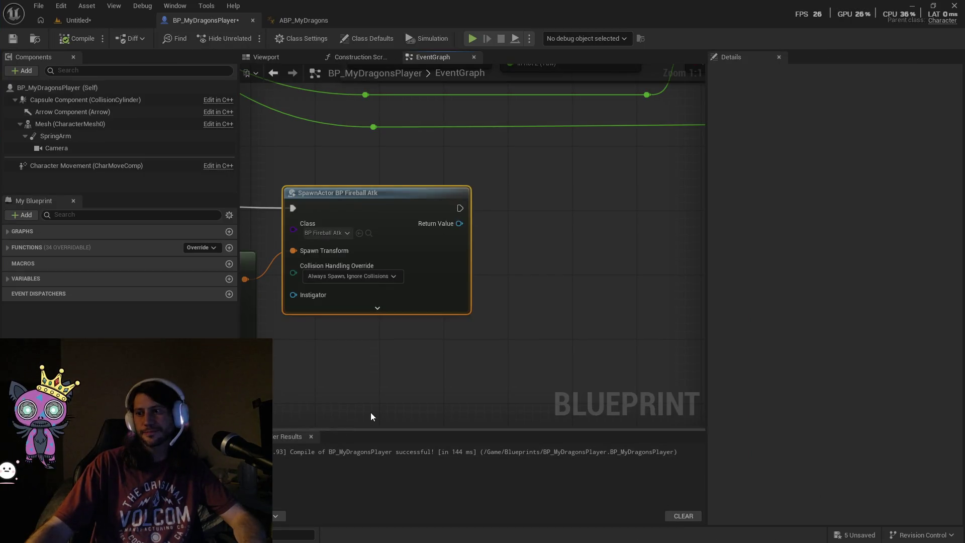
mouse_move(376, 370)
mouse_down()
mouse_move(410, 358)
mouse_move(469, 378)
mouse_up()
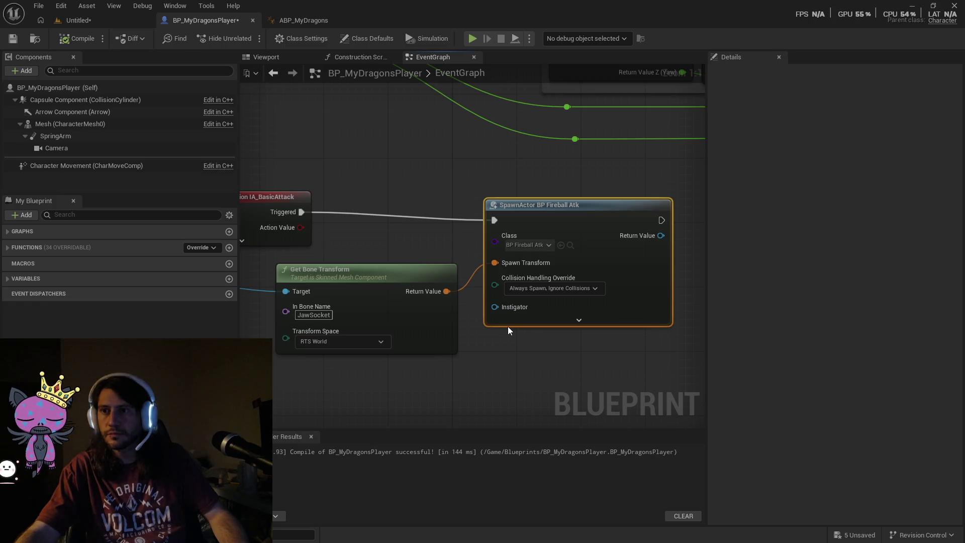
mouse_move(499, 331)
mouse_down()
mouse_move(498, 358)
mouse_move(550, 363)
mouse_up()
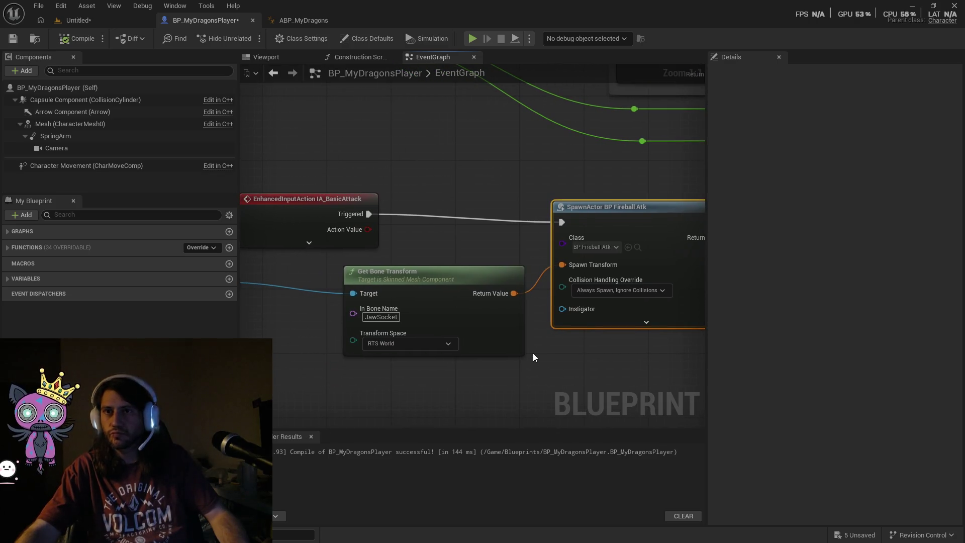
click(266, 57)
Frame the whole dragon in the viewport and bring up the + Add component list.
drag(405, 315, 246, 257)
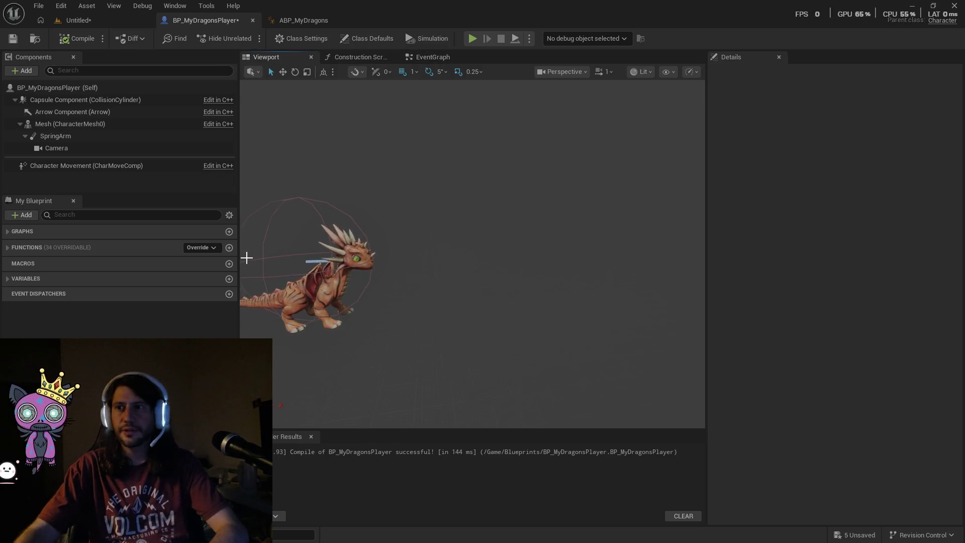
scroll(246, 257, up, 6)
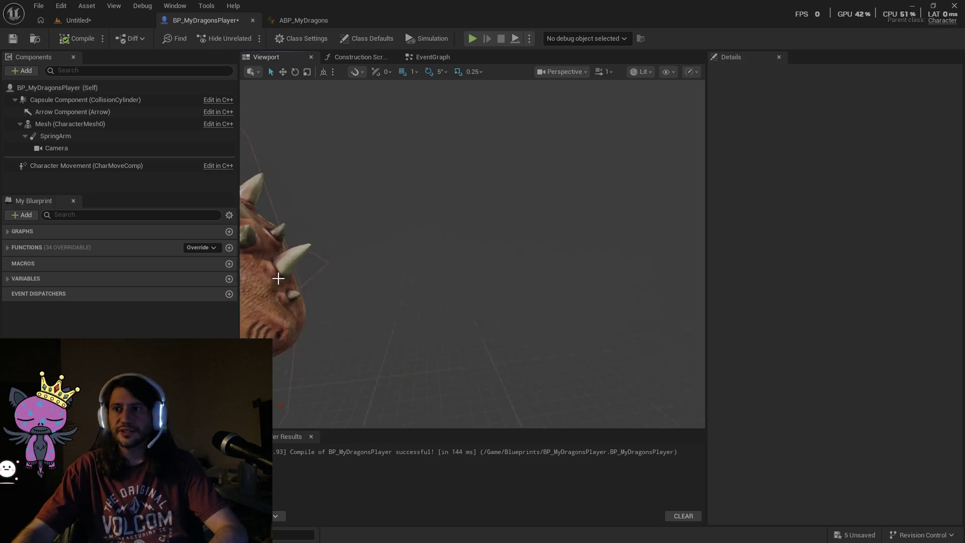
scroll(278, 278, down, 6)
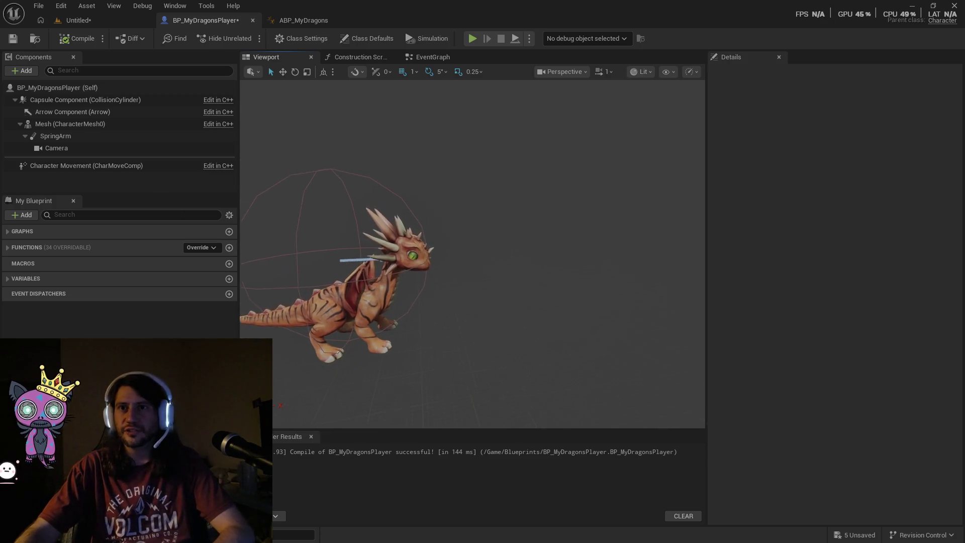
mouse_move(451, 263)
mouse_down()
mouse_move(451, 251)
mouse_move(452, 264)
mouse_up()
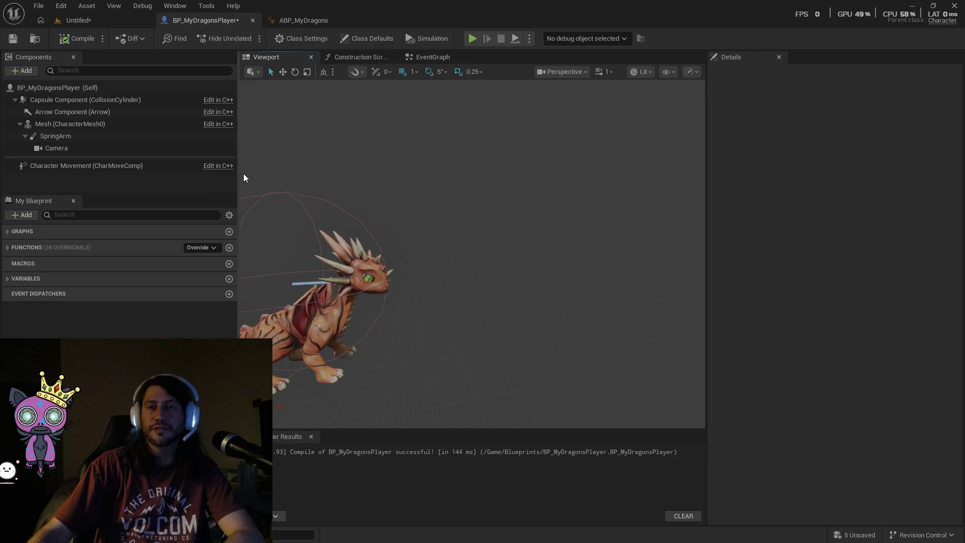
click(25, 73)
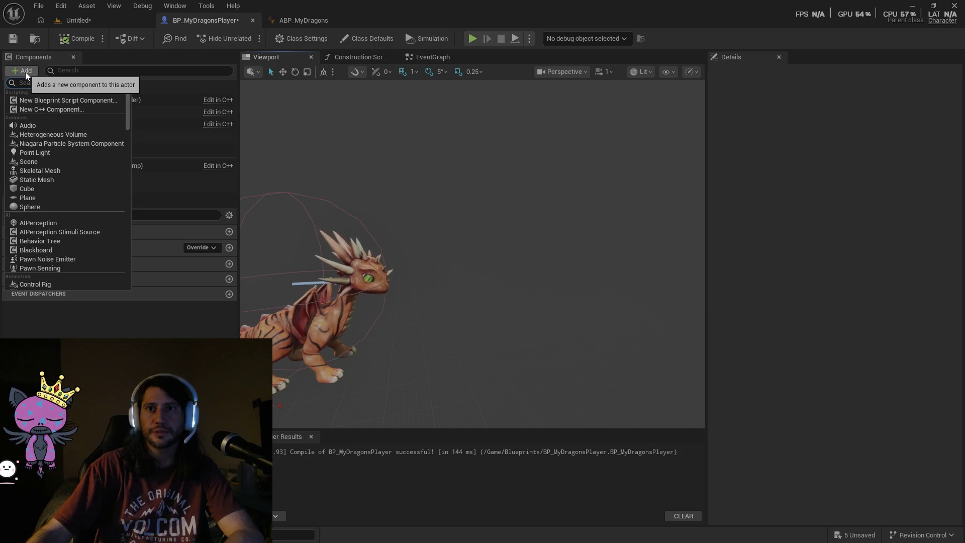
click(397, 207)
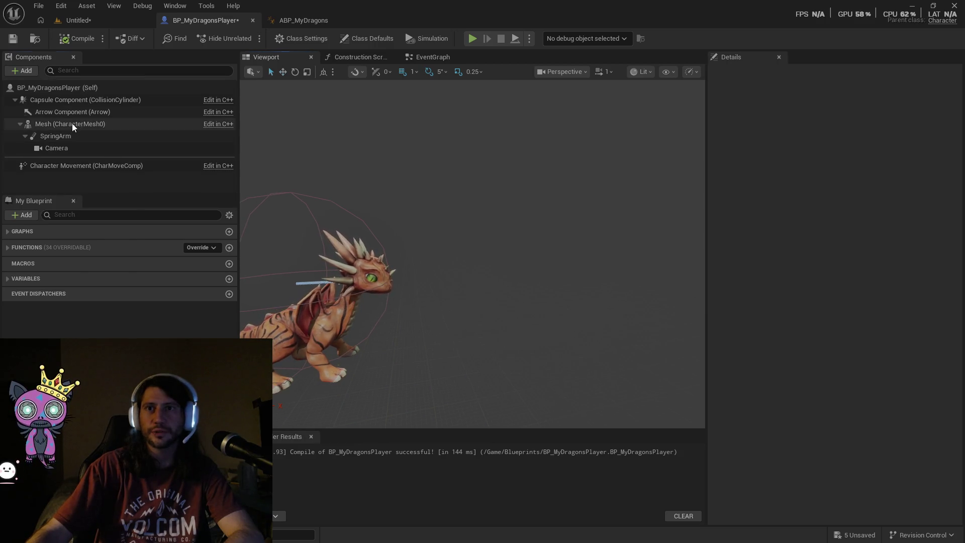
click(71, 124)
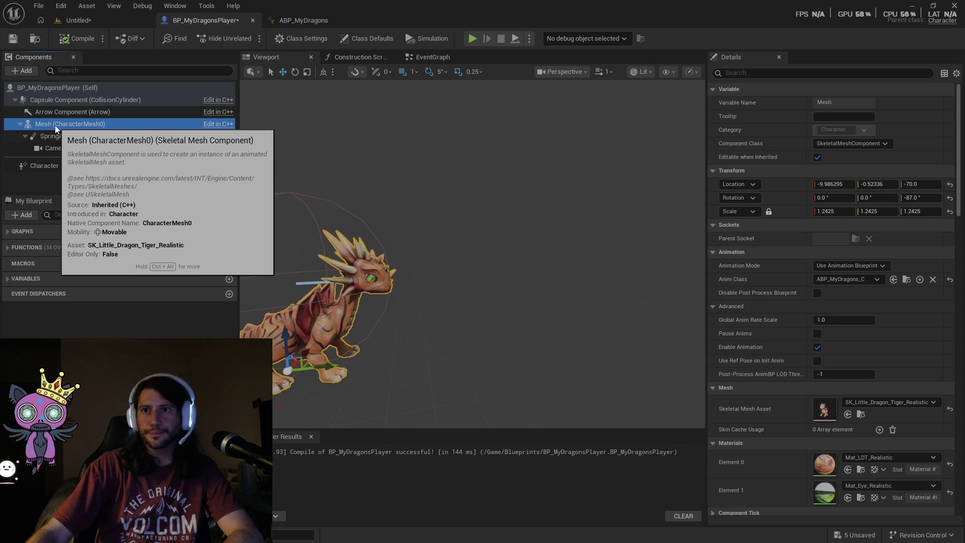
right_click(55, 125)
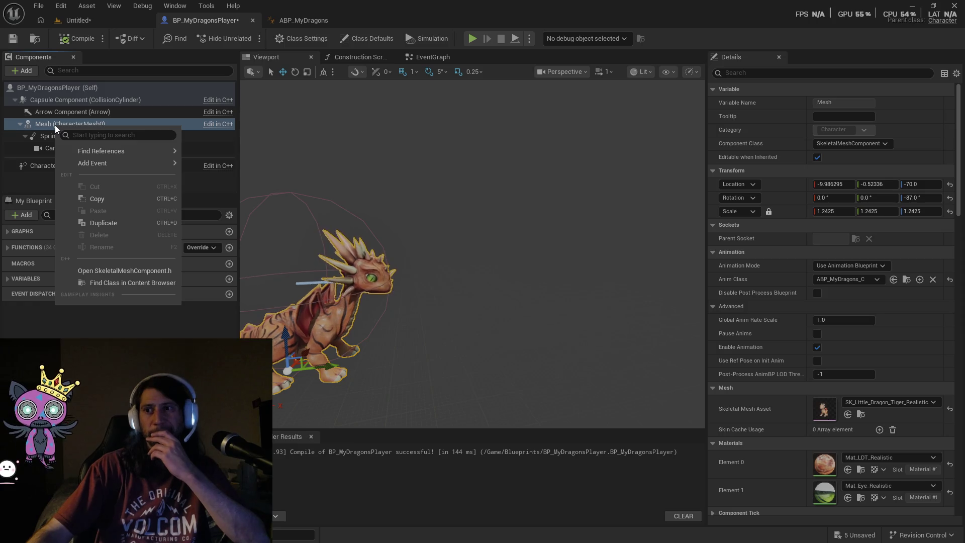
click(47, 121)
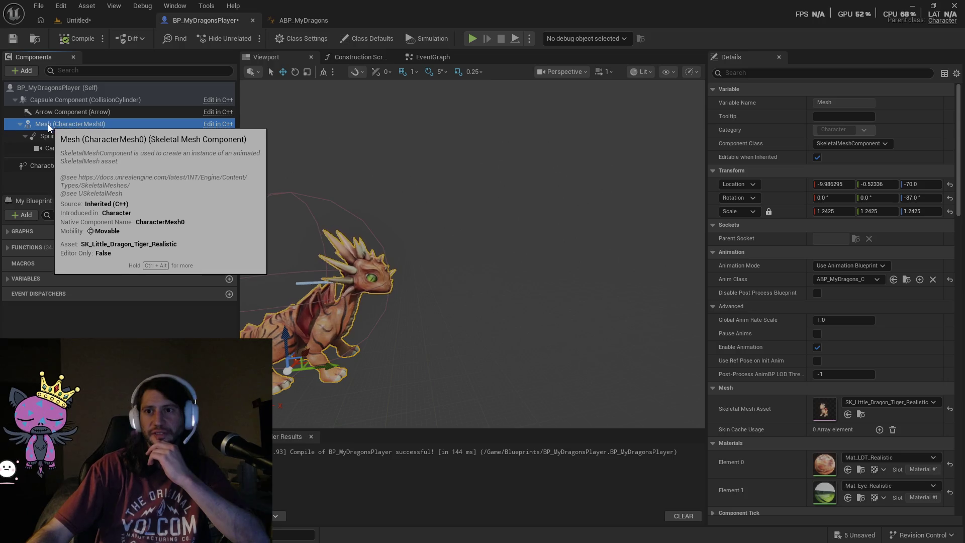
click(550, 188)
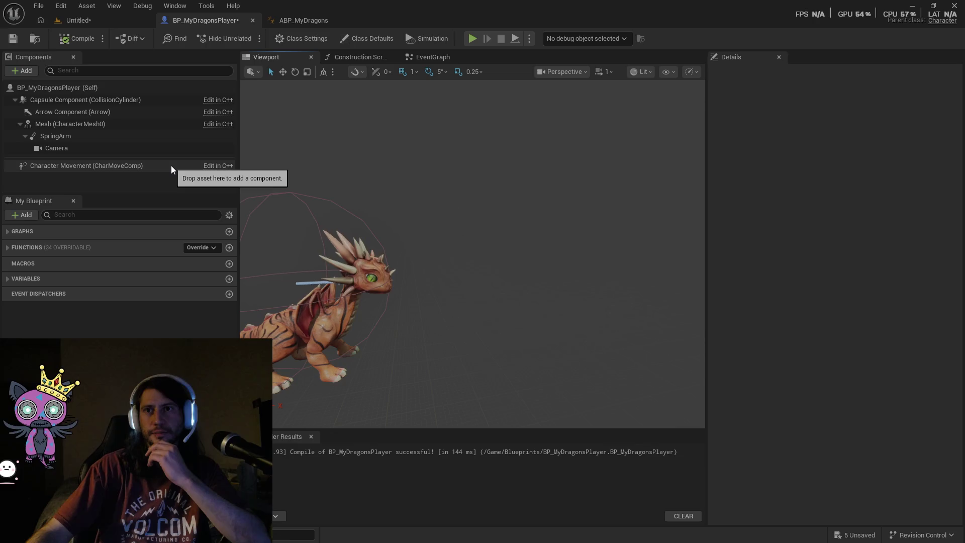
click(13, 72)
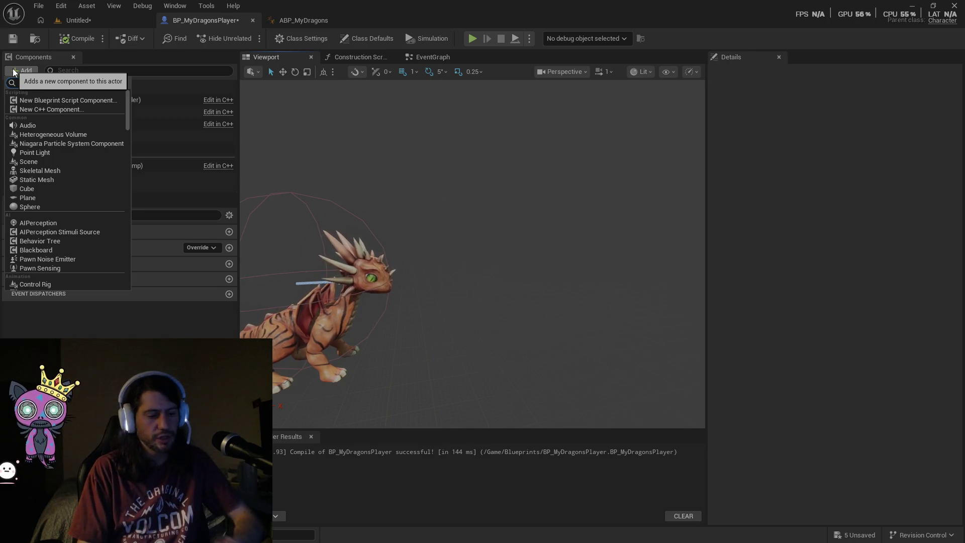
text(empty)
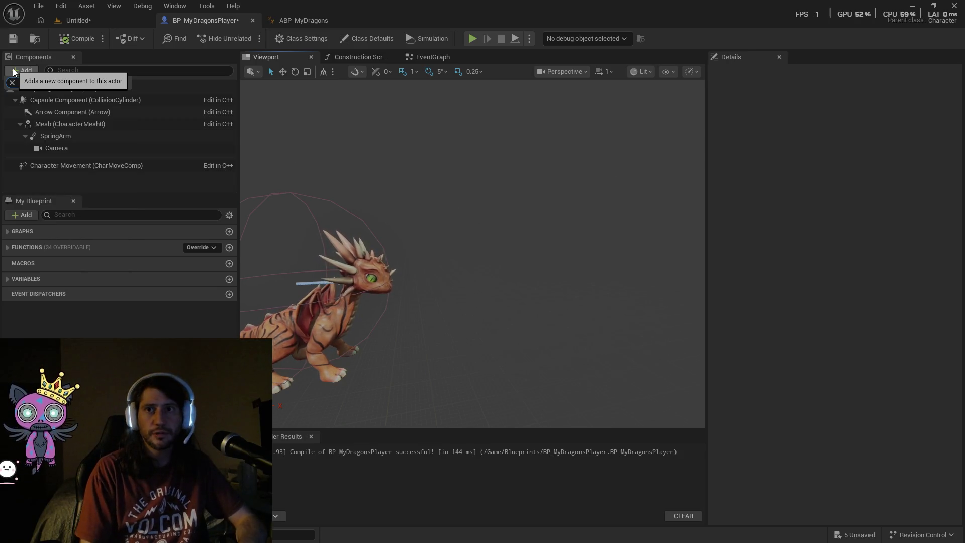
key(BackSpace)
key(BackSpace)
key(BackSpace)
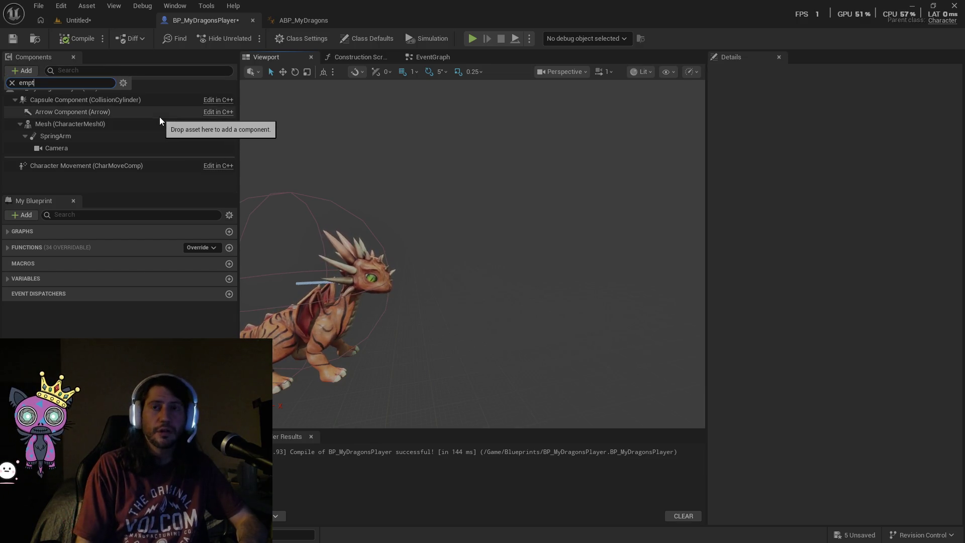
key(BackSpace)
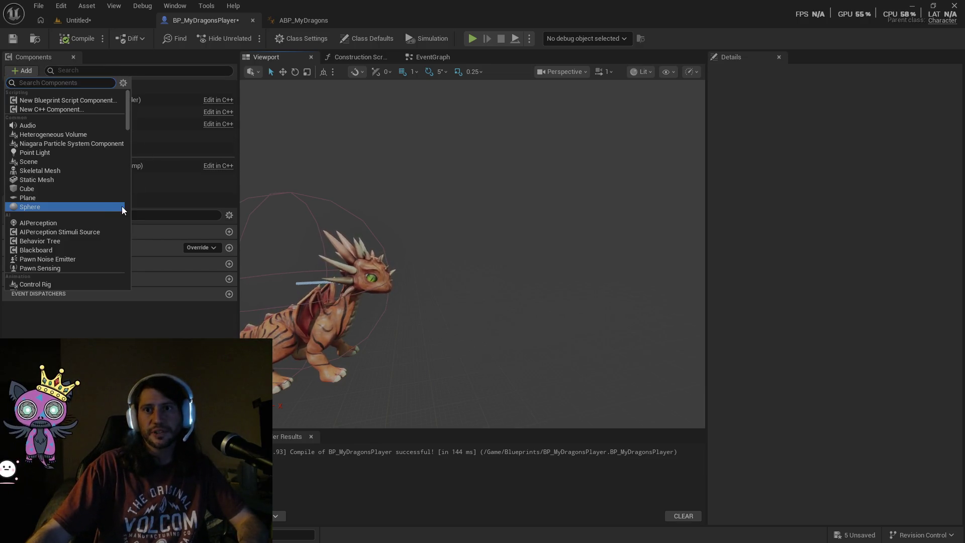
Add a Sphere component, move it forward to X 142, and scale it to 0.5.
click(65, 206)
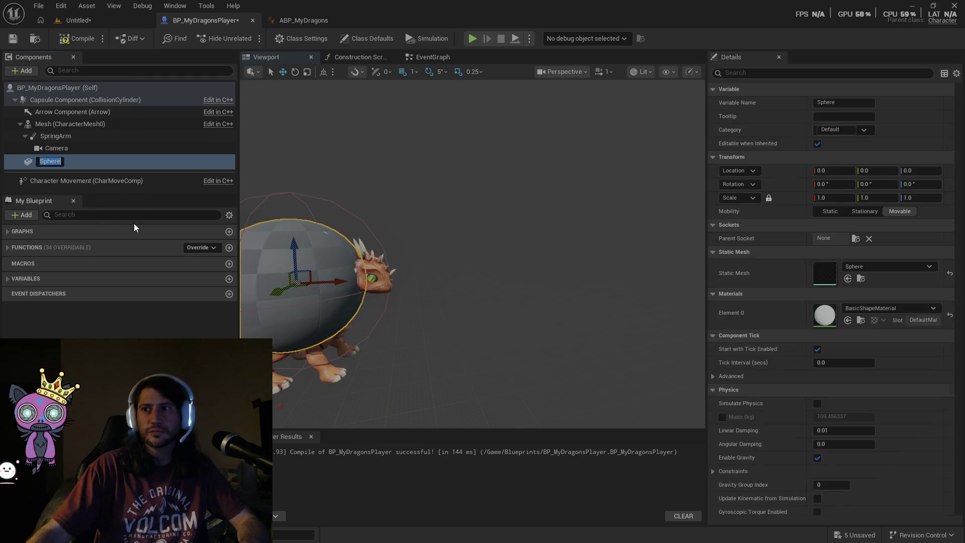
drag(322, 282, 525, 269)
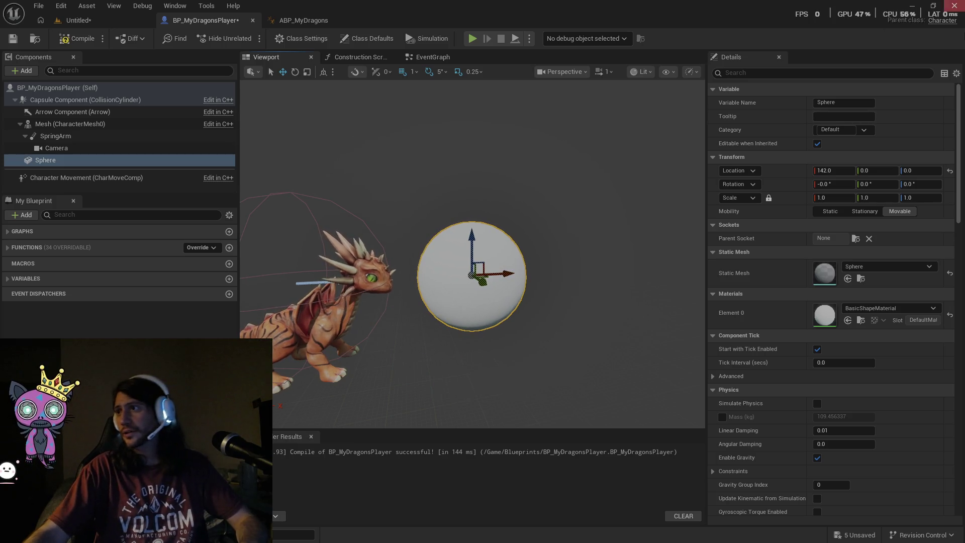
click(307, 73)
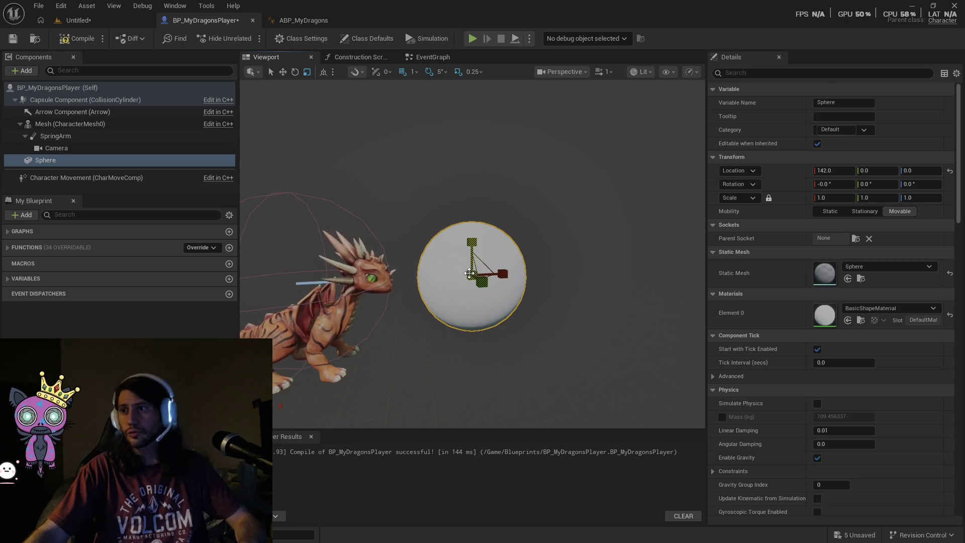
mouse_move(415, 237)
mouse_down()
mouse_move(437, 221)
mouse_move(420, 231)
mouse_move(427, 244)
mouse_move(394, 286)
mouse_move(417, 257)
mouse_move(409, 267)
mouse_move(442, 257)
mouse_move(453, 263)
mouse_move(389, 258)
mouse_move(366, 36)
mouse_up()
click(284, 73)
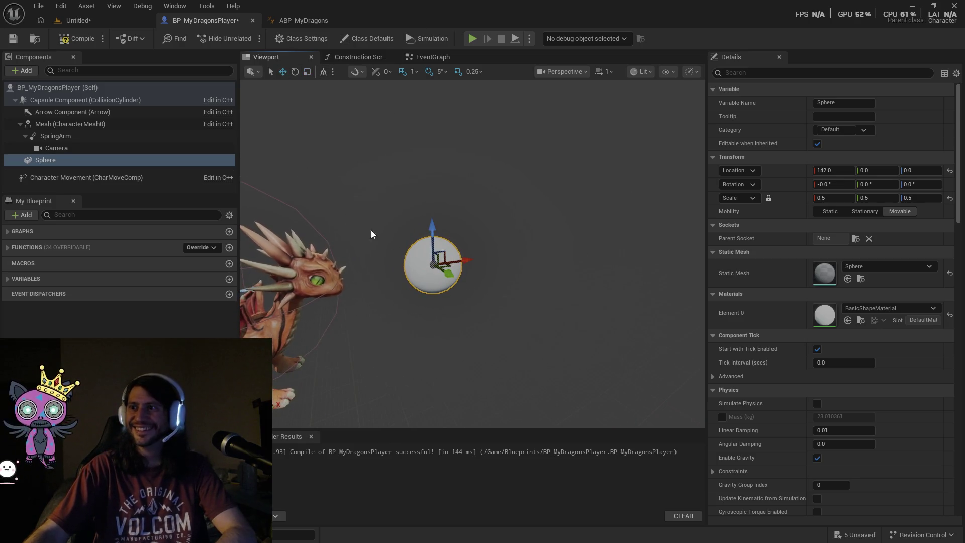
Pull the Sphere back to X 108, reset its material, and clear its static mesh to None.
drag(466, 260, 432, 266)
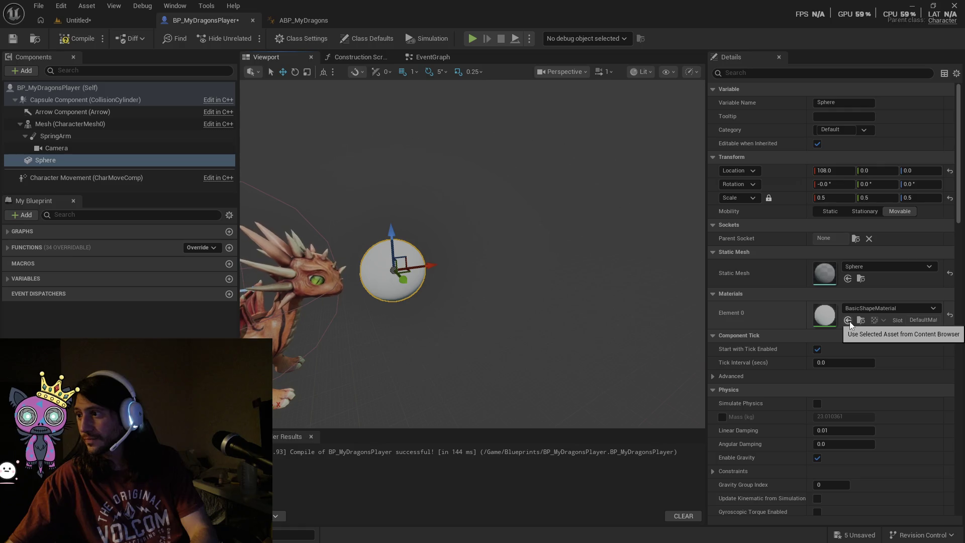
click(950, 316)
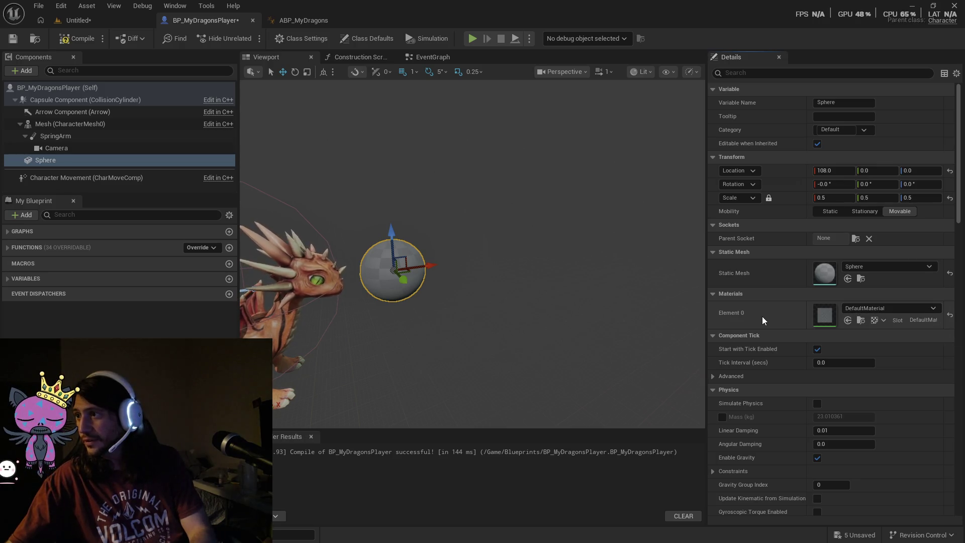
scroll(762, 323, down, 10)
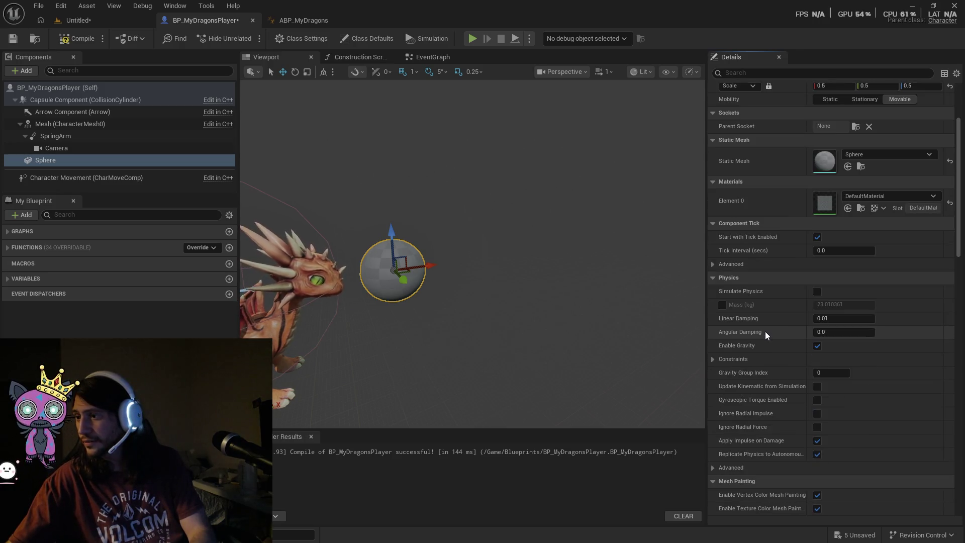
scroll(761, 340, down, 10)
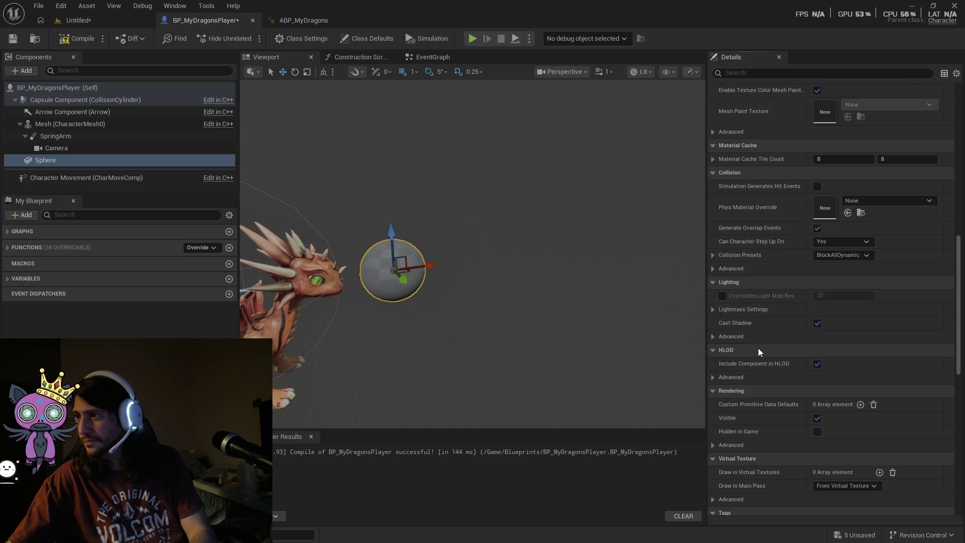
scroll(779, 382, down, 5)
scroll(780, 382, up, 6)
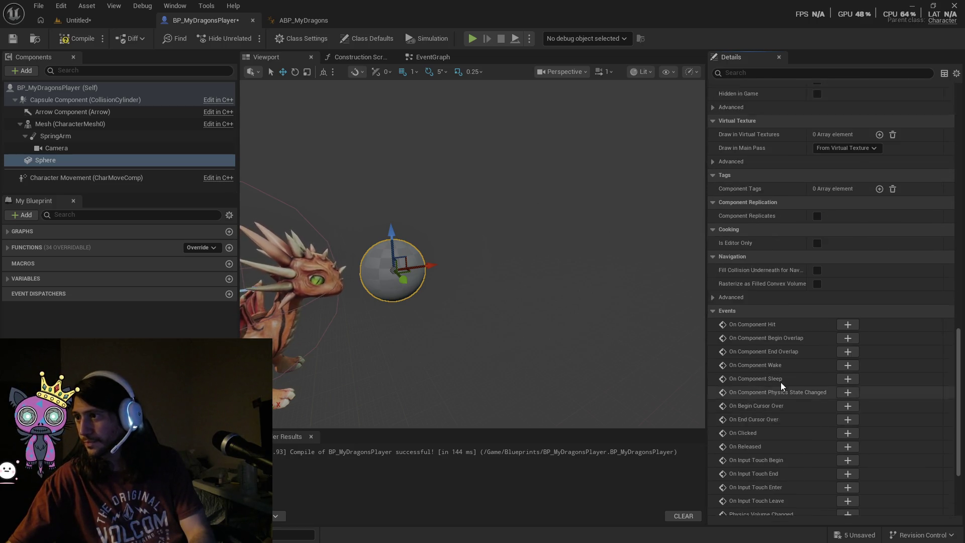
drag(961, 352, 961, 136)
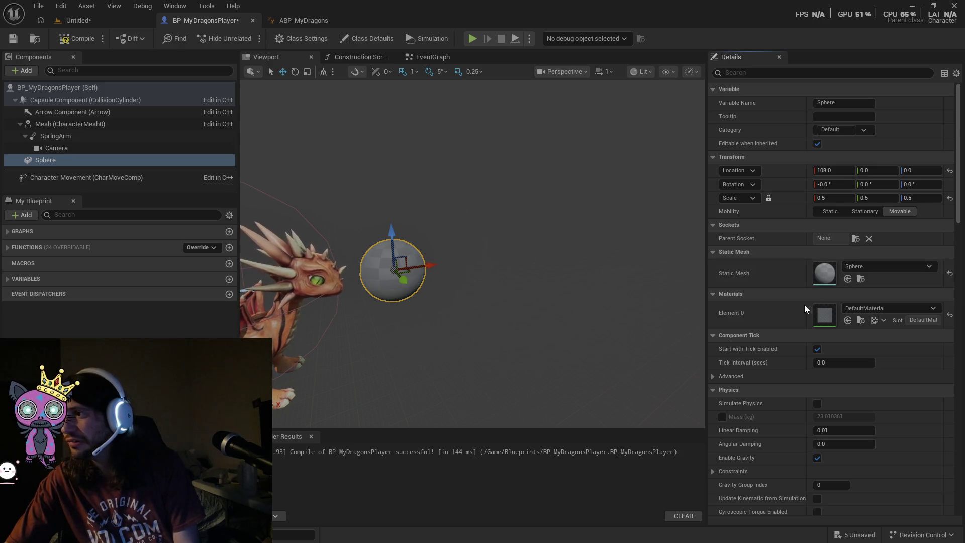
click(950, 274)
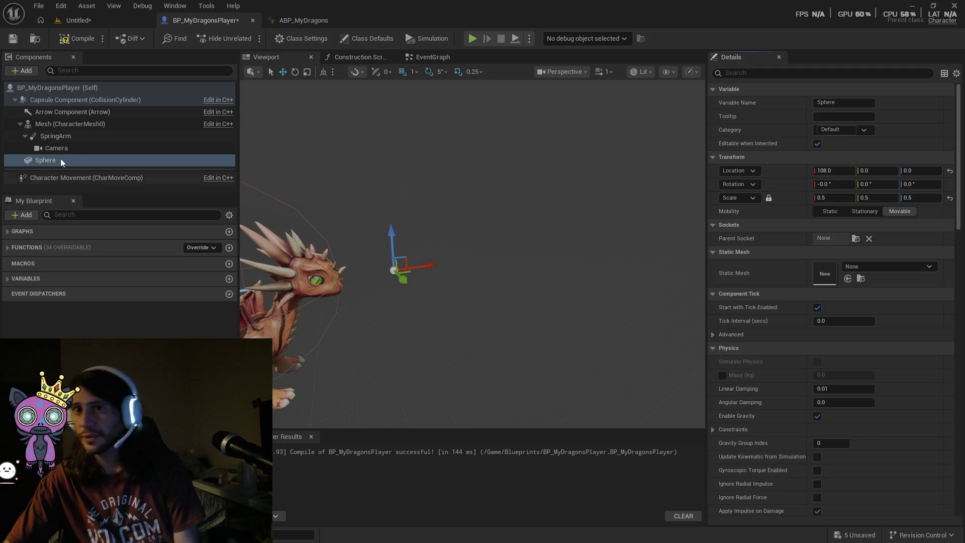
right_click(46, 164)
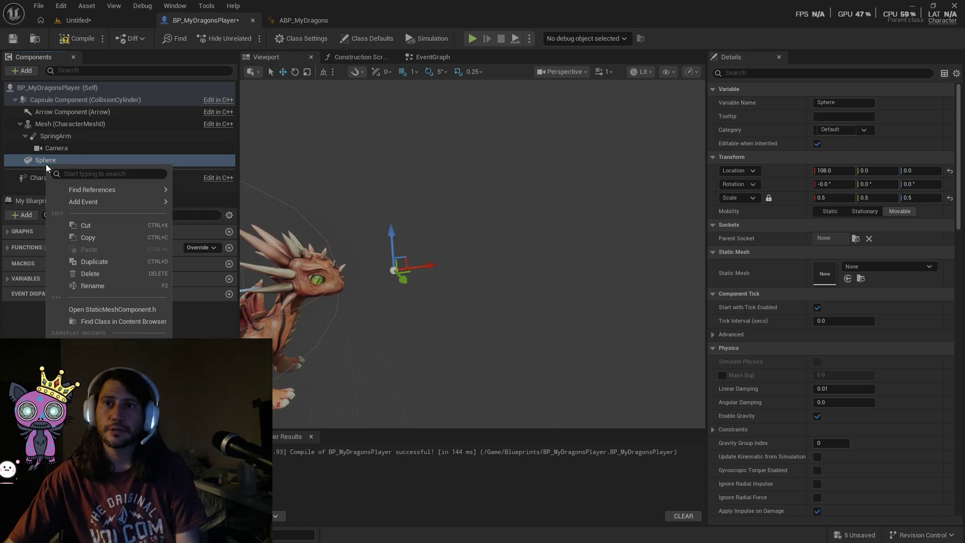
Rename the Sphere component to 'FirePoint' and return to the EventGraph.
click(96, 286)
text(FirePoint)
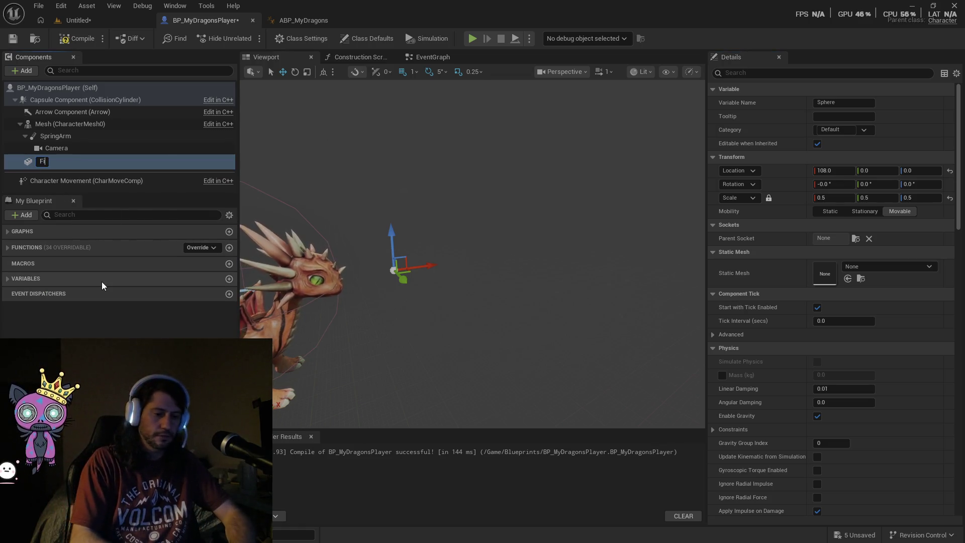
key(Return)
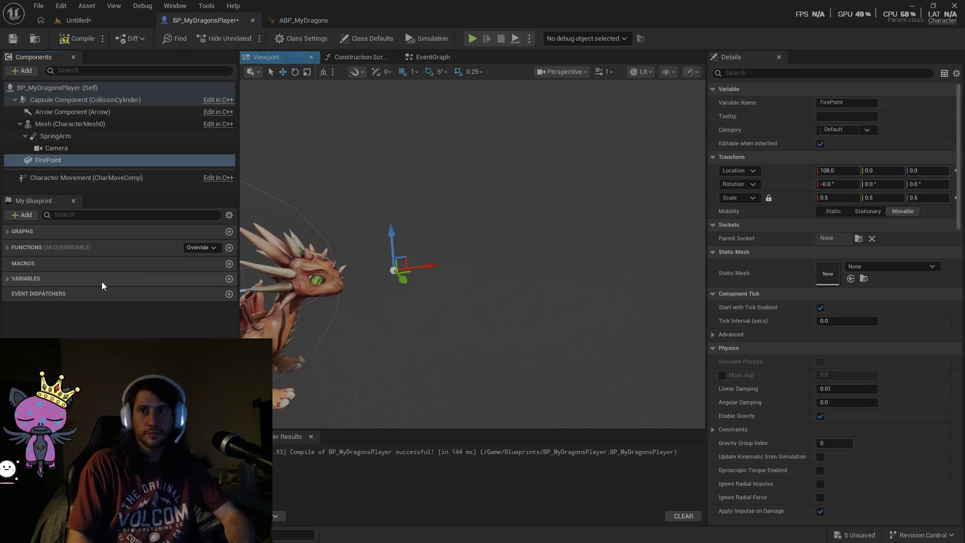
click(428, 58)
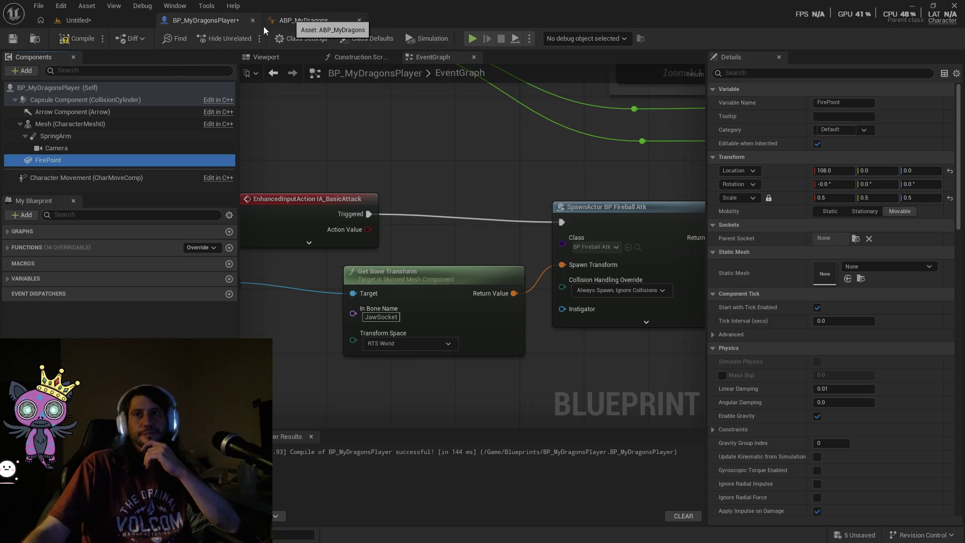
Group the Mesh and Get Bone Transform nodes together near the attack nodes.
mouse_move(442, 198)
mouse_down()
mouse_move(461, 173)
mouse_move(501, 168)
mouse_up()
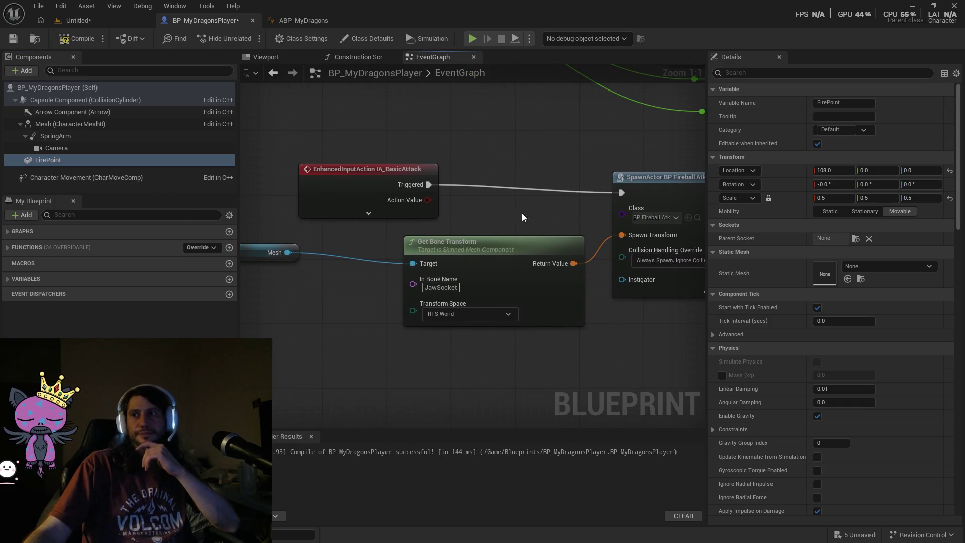
mouse_move(569, 221)
mouse_down()
mouse_move(417, 281)
mouse_move(496, 222)
mouse_up()
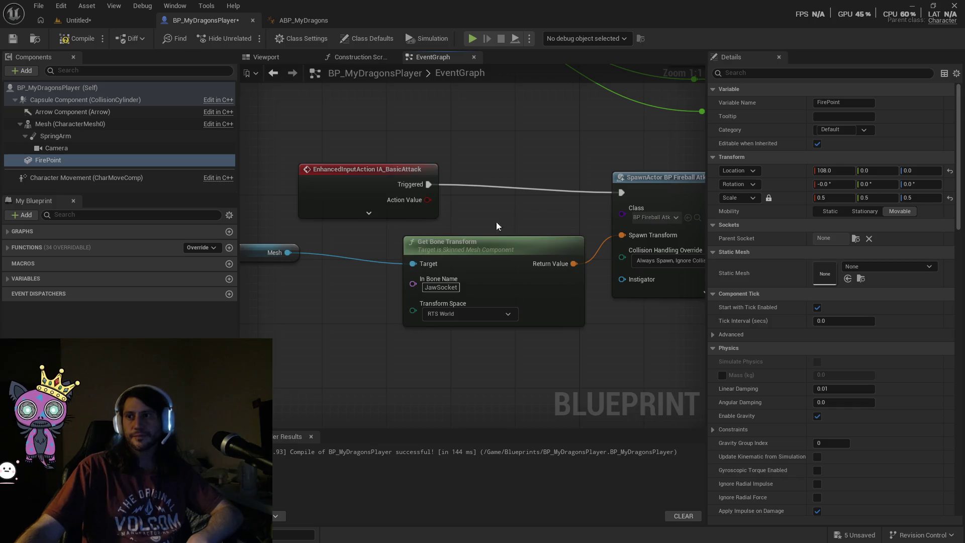
drag(272, 258, 368, 266)
mouse_move(455, 229)
mouse_down()
mouse_move(375, 296)
mouse_move(433, 359)
mouse_up()
mouse_move(354, 308)
mouse_down()
mouse_move(381, 283)
mouse_move(490, 259)
mouse_move(398, 258)
mouse_up()
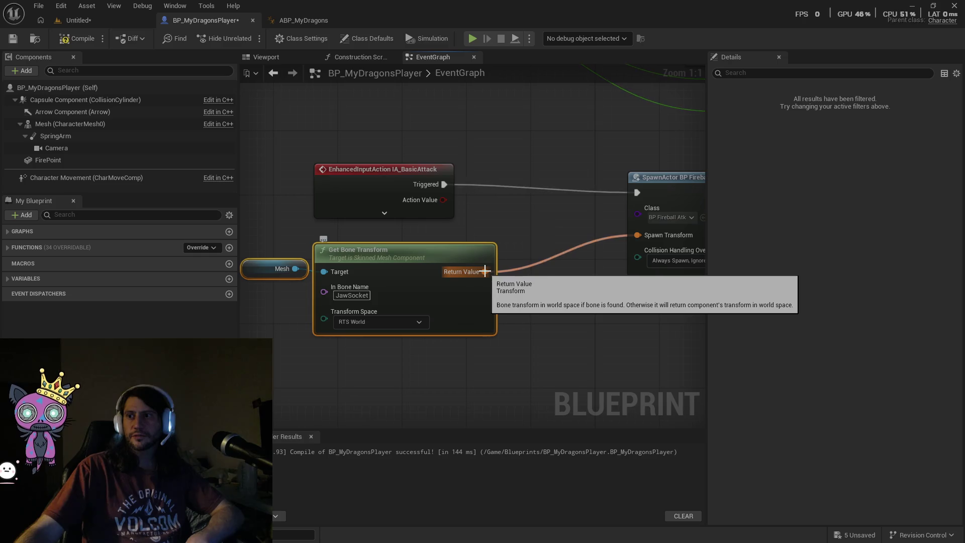
drag(463, 250, 406, 227)
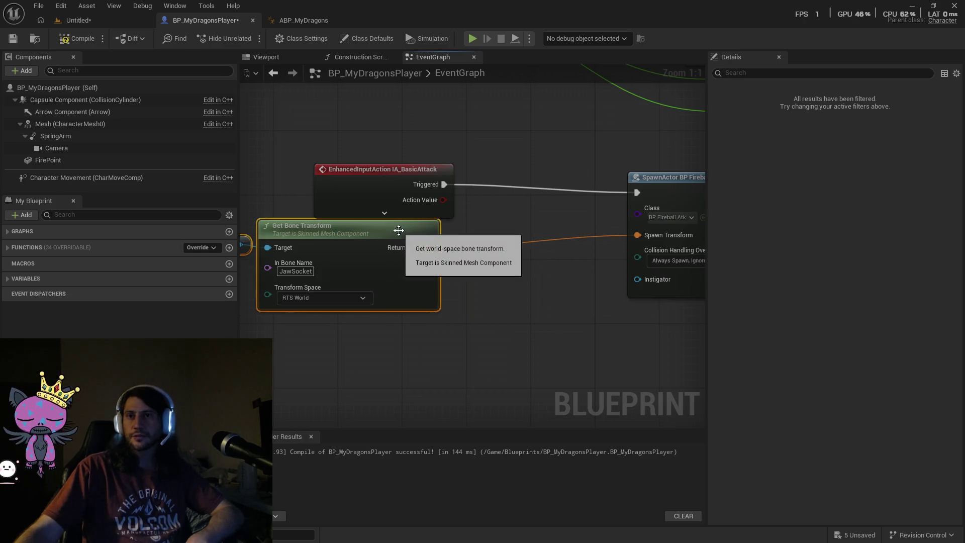
Unlink Return Value from Spawn Transform, try a FirePoint getter, then delete it.
right_click(429, 248)
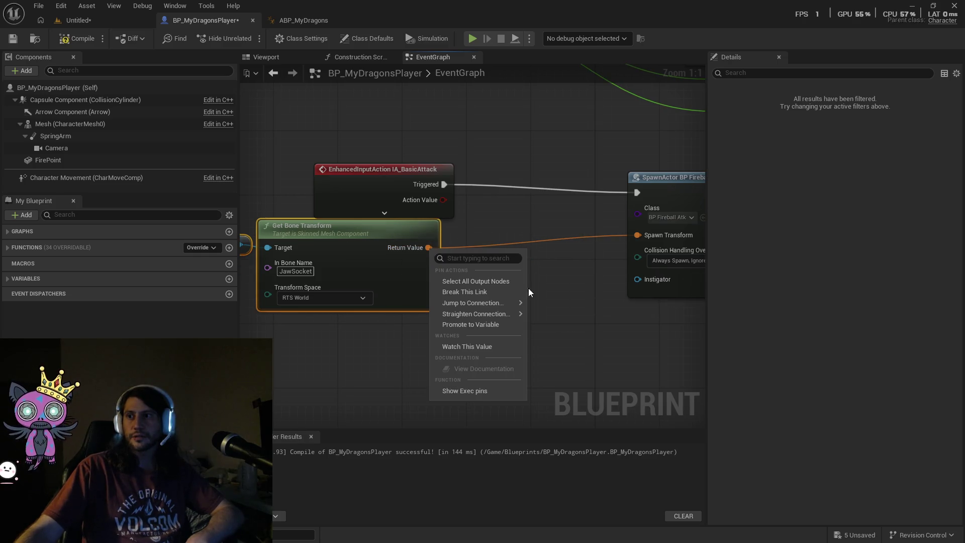
click(485, 288)
mouse_move(102, 160)
mouse_down()
mouse_move(302, 180)
mouse_move(486, 246)
mouse_move(637, 235)
mouse_up()
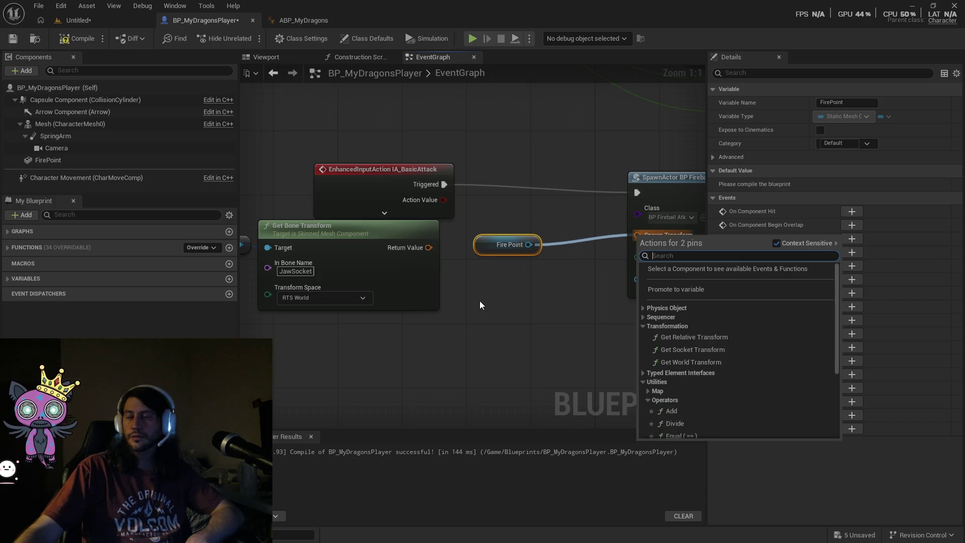
click(540, 292)
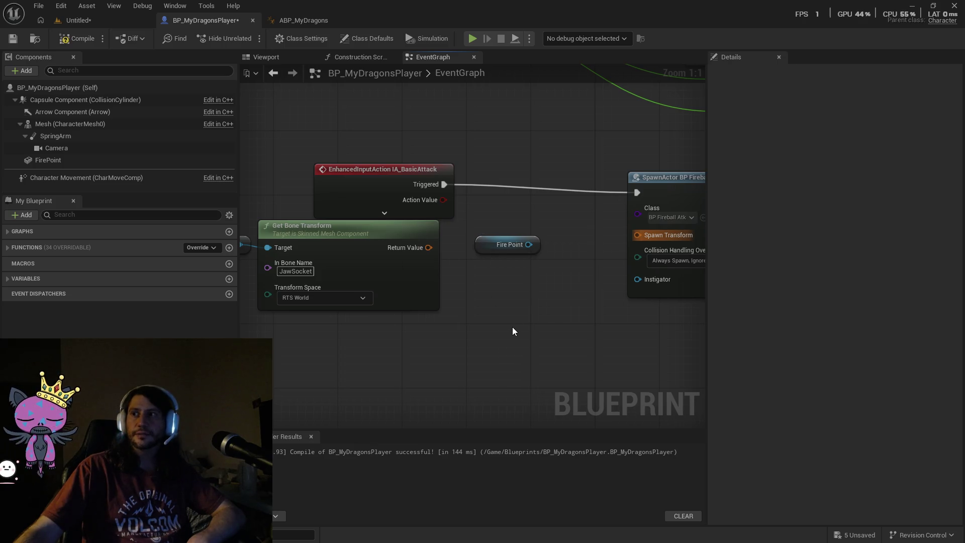
drag(550, 308, 484, 349)
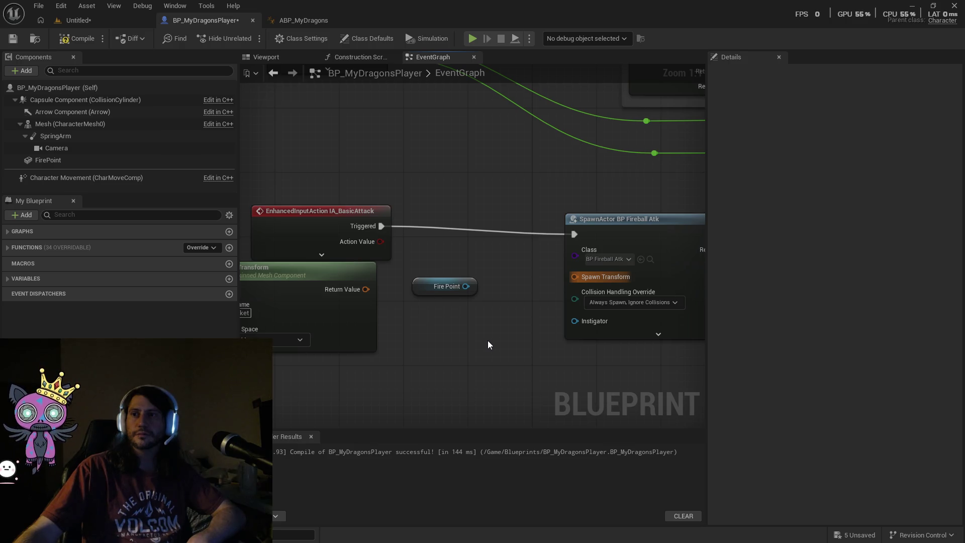
click(452, 287)
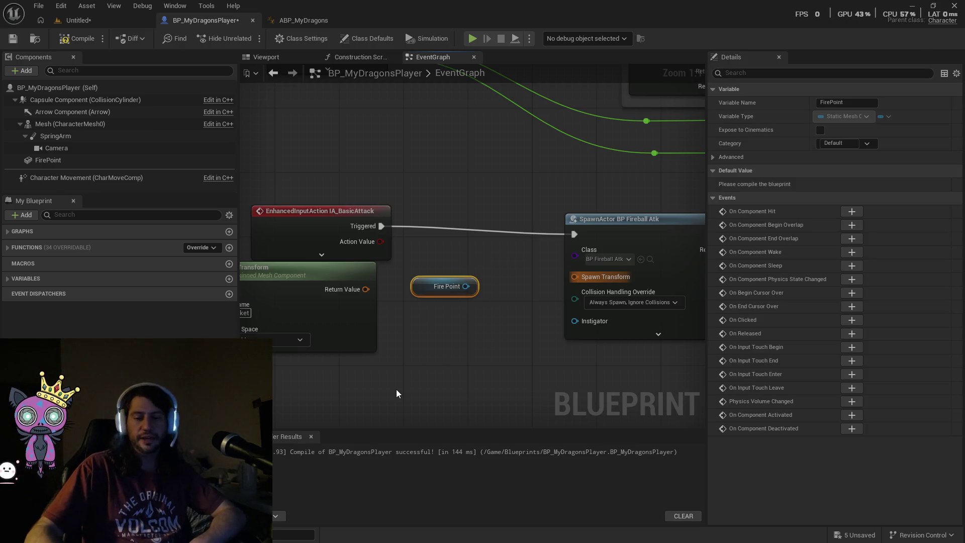
key(Delete)
Rewire Get Bone Transform's Return Value to Spawn Transform and place Mesh beside it.
mouse_move(293, 273)
mouse_down()
mouse_move(349, 297)
mouse_move(426, 279)
mouse_up()
drag(504, 297, 575, 277)
drag(246, 295, 374, 295)
drag(286, 295, 422, 303)
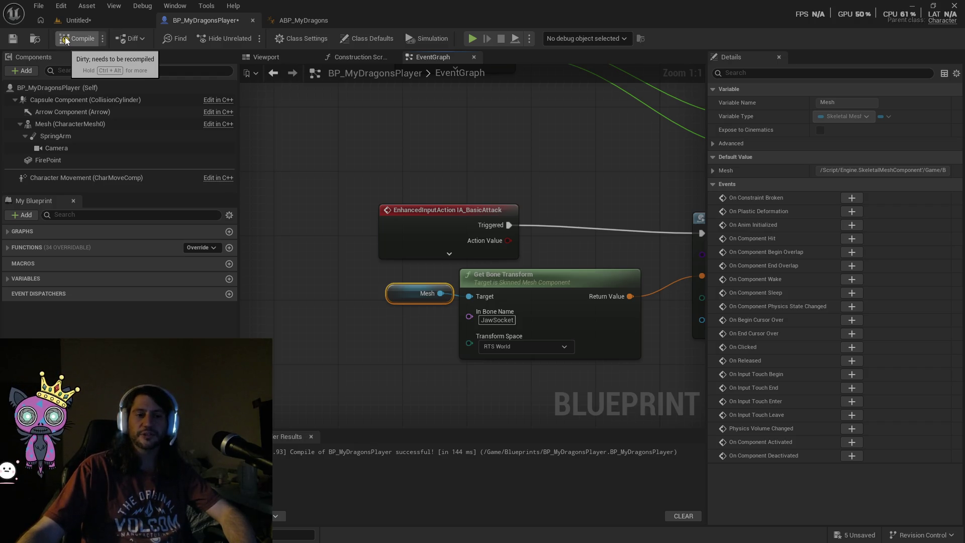
Compile BP_MyDragonsPlayer, check the SpawnActor BP Fireball Atk node, and go to the Untitled level.
click(65, 40)
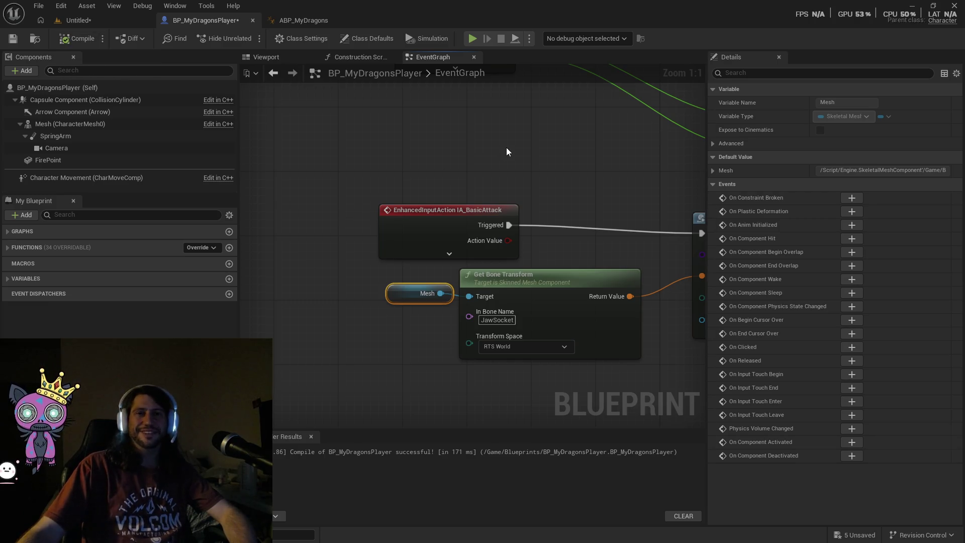
drag(576, 162, 469, 140)
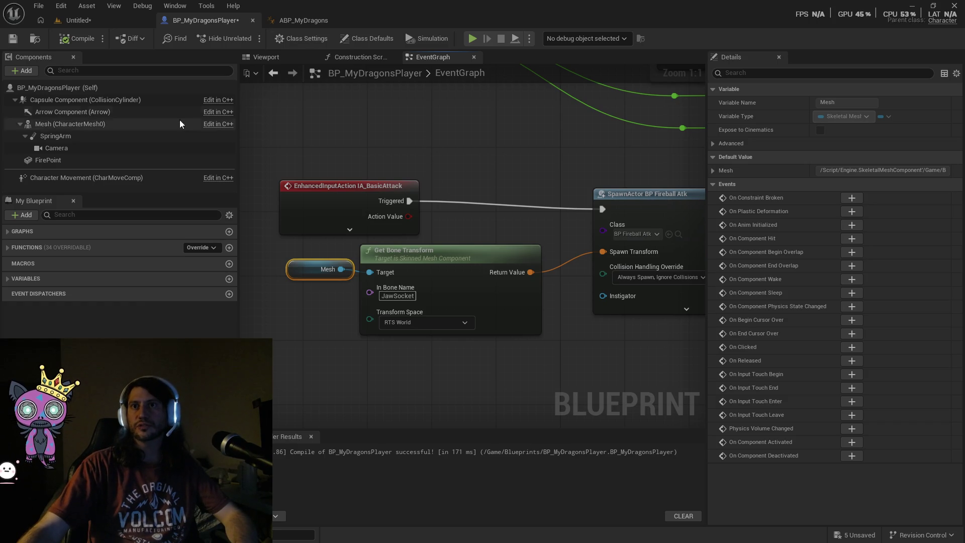
click(72, 19)
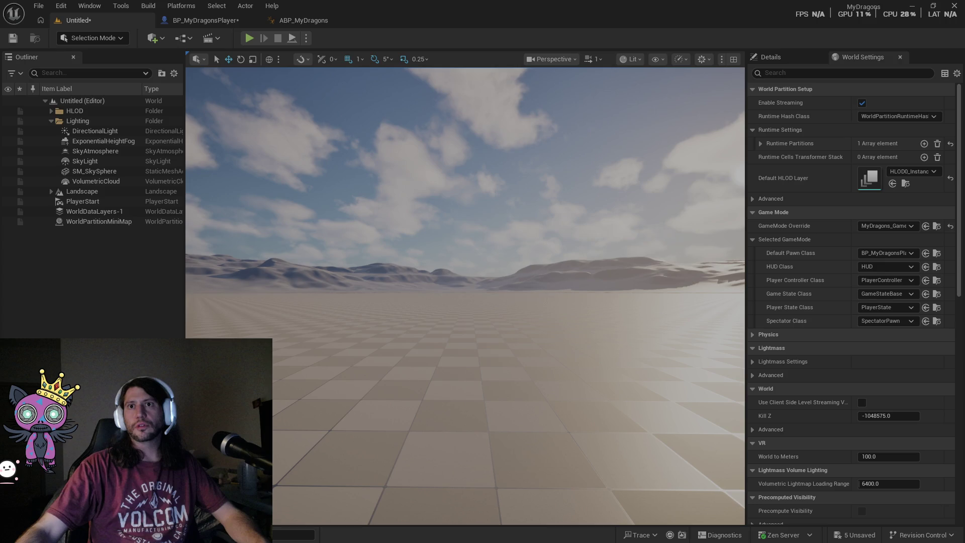
Browse the Content Drawer to Content/Blueprints and open BP_FireballAtk.
key(ctrl+space)
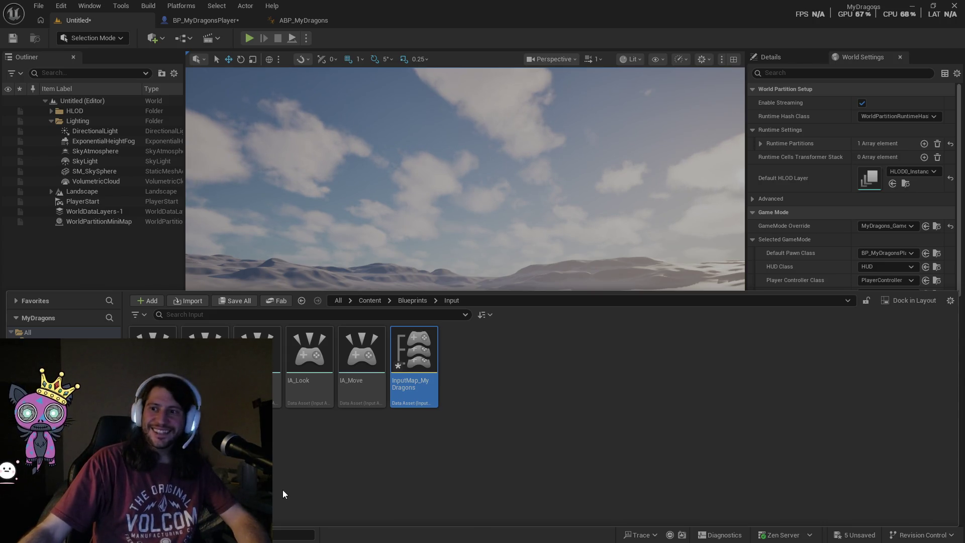
key(alt+Left)
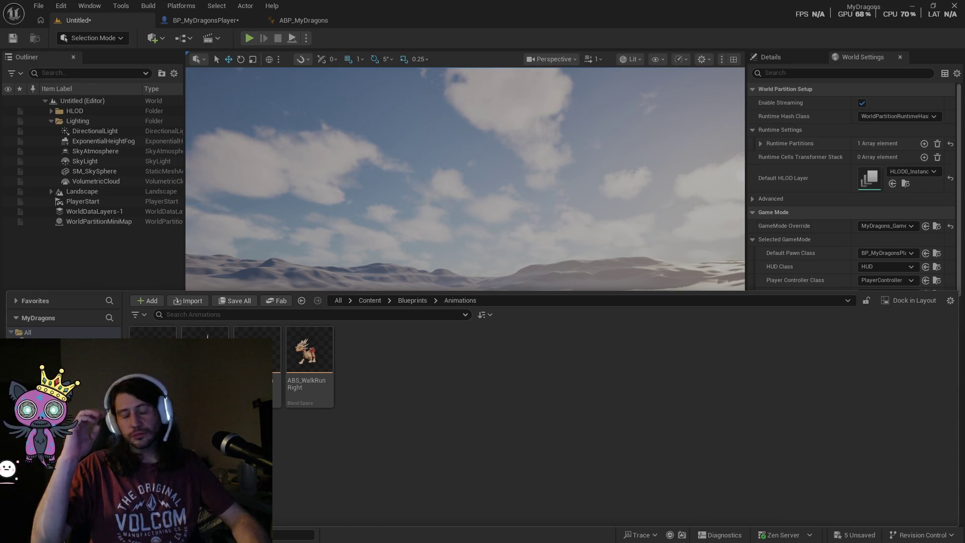
click(302, 300)
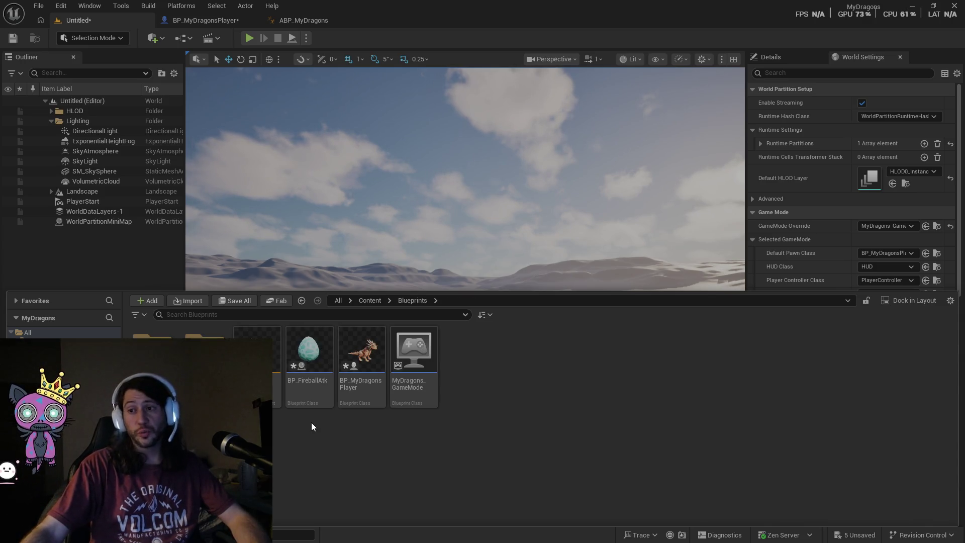
right_click(322, 381)
double_click(318, 388)
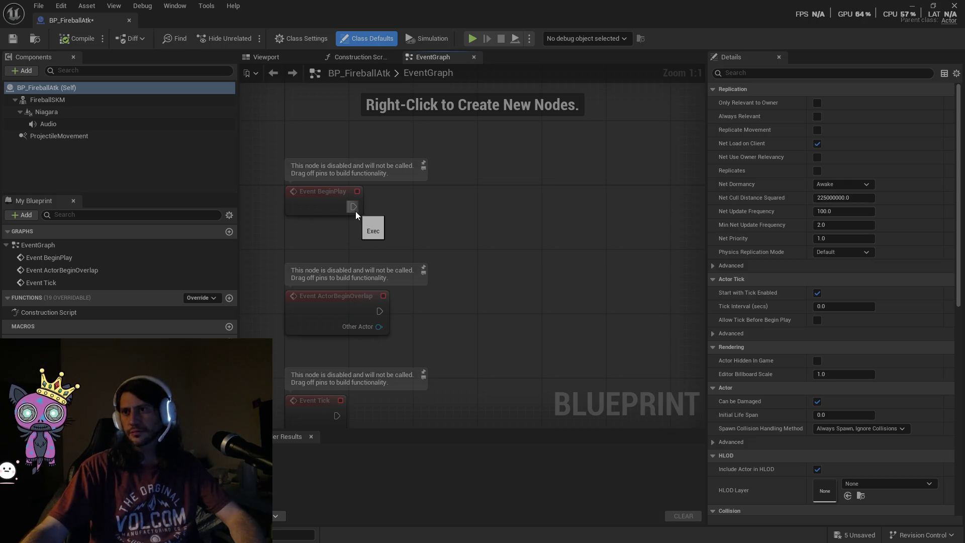
Add a Task Wait Delay node after Event BeginPlay.
mouse_move(353, 208)
mouse_down()
mouse_move(523, 223)
mouse_move(513, 224)
mouse_up()
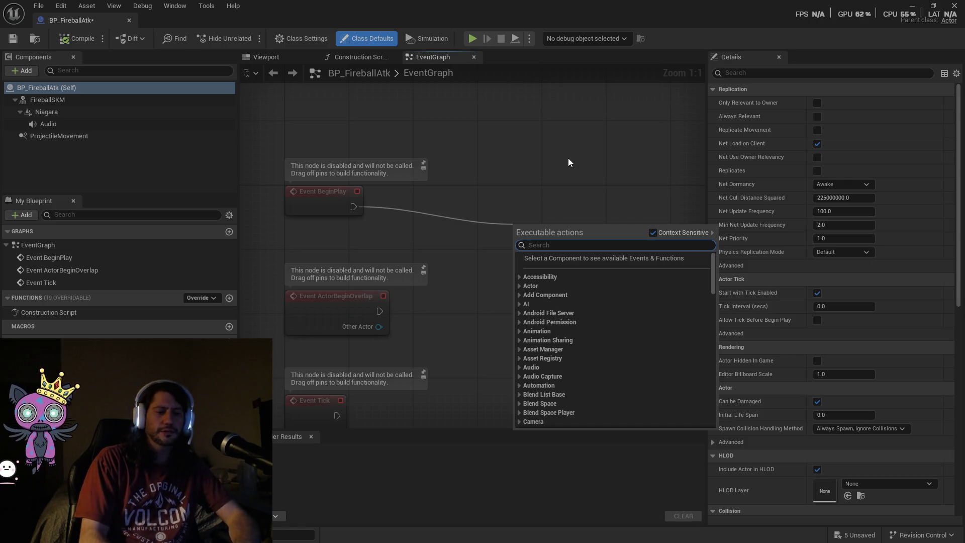
text(wait)
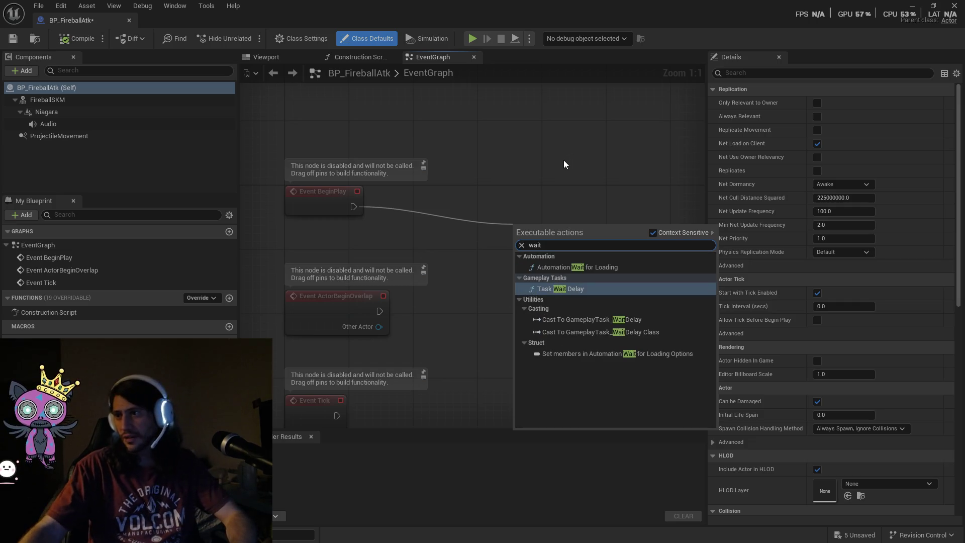
click(565, 289)
Chain a Destroy Actor node after the Task Wait Delay and select its Time field.
mouse_move(565, 230)
mouse_down()
mouse_move(492, 182)
mouse_move(631, 192)
mouse_up()
text(destrtoy)
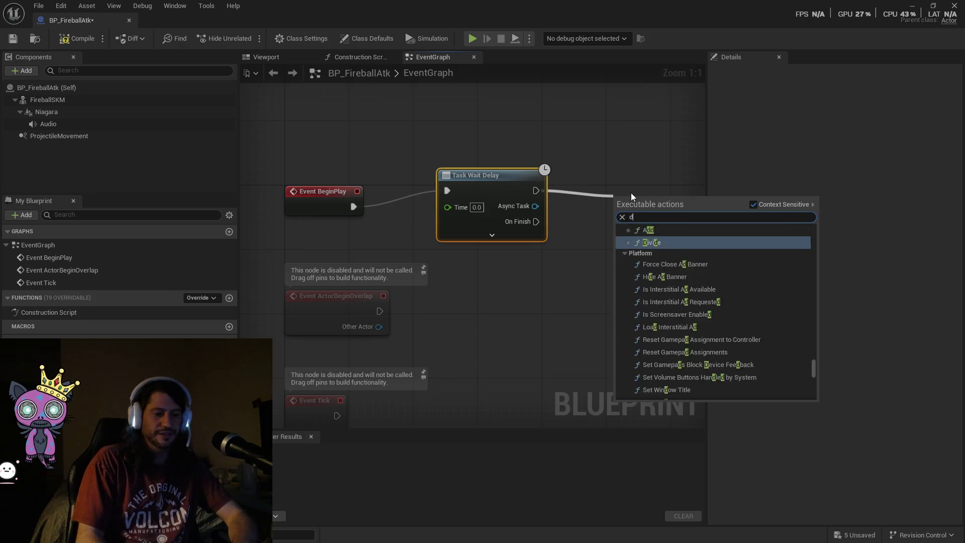
key(BackSpace)
key(BackSpace)
key(BackSpace)
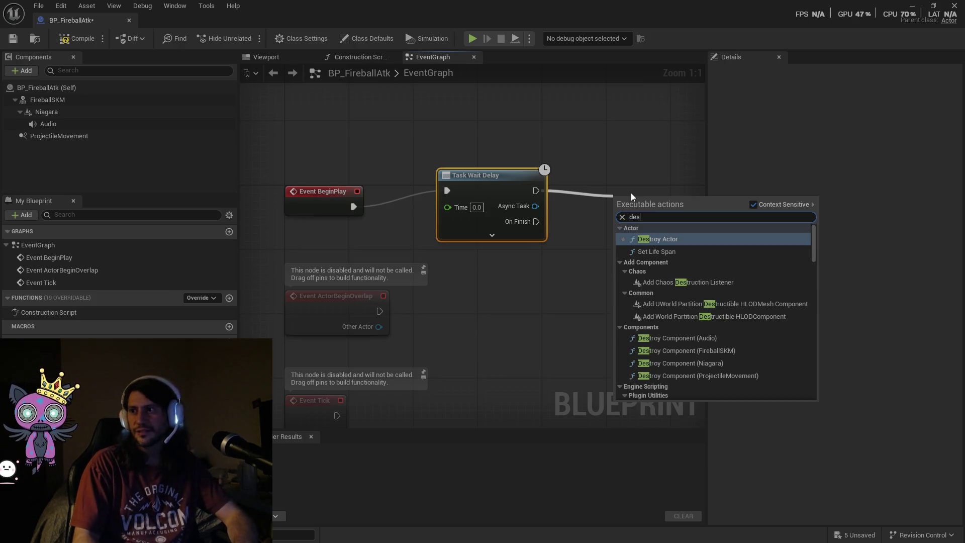
text(troy)
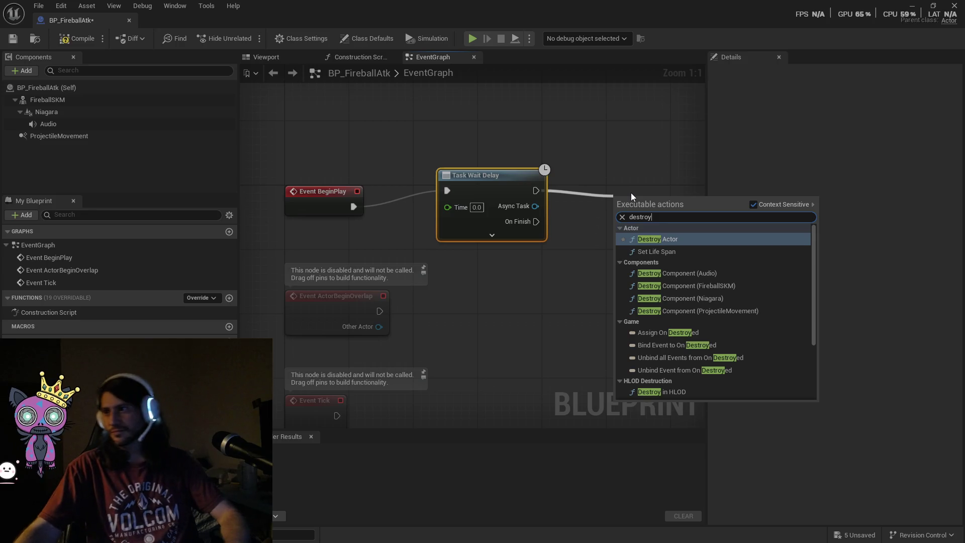
click(679, 242)
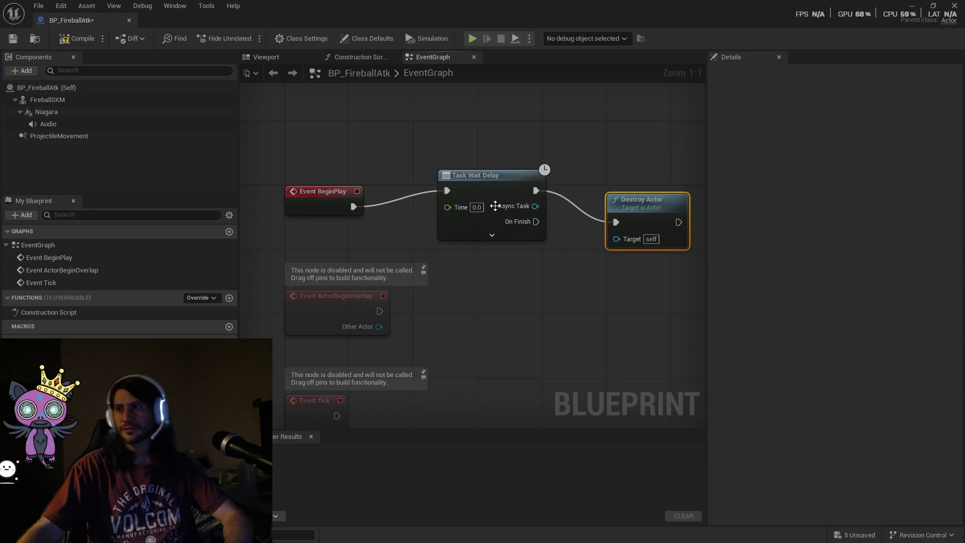
click(476, 207)
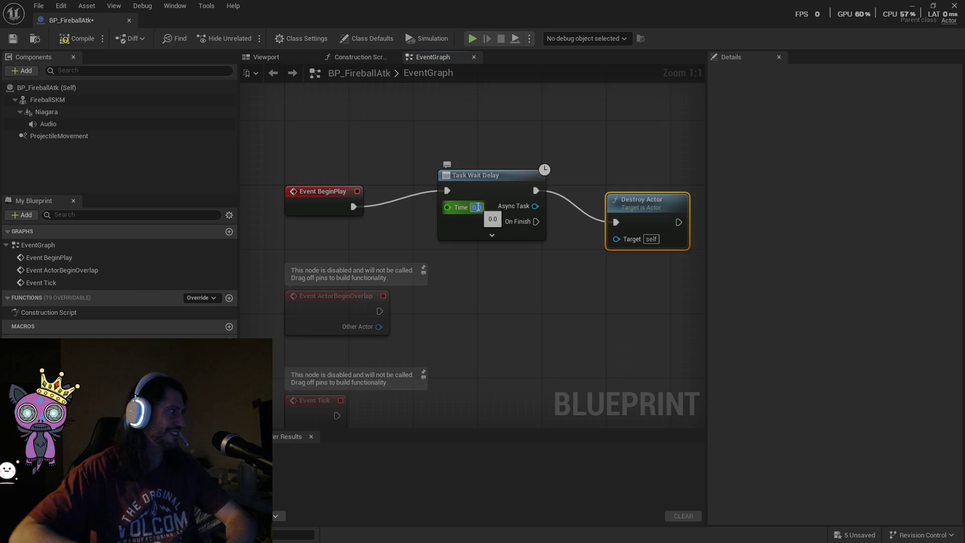